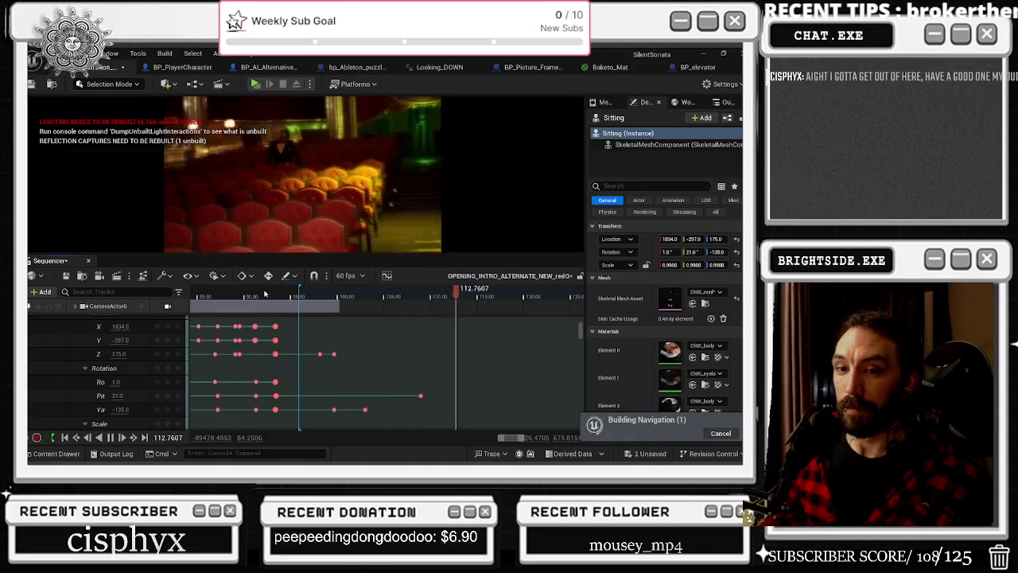
Replay the intro sequence from about frame 78, stopping near 91.5
{"action": "left_click", "coordinate": [304, 298]}
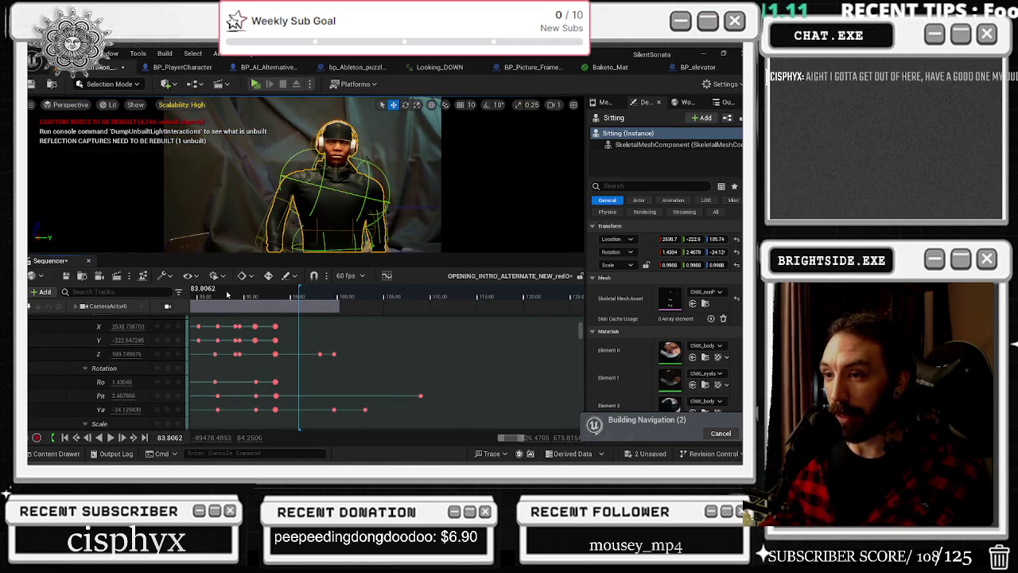
{"action": "scroll", "coordinate": [251, 369], "scroll_direction": "up", "scroll_amount": 3}
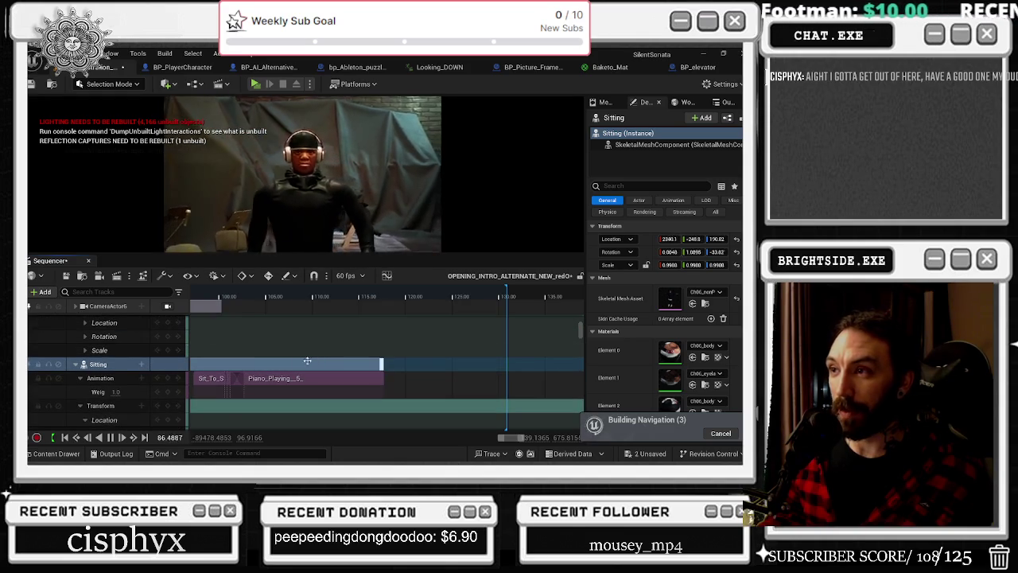
{"action": "scroll", "coordinate": [309, 363], "scroll_direction": "down", "scroll_amount": 3}
{"action": "left_click_drag", "start_coordinate": [220, 292], "coordinate": [195, 292]}
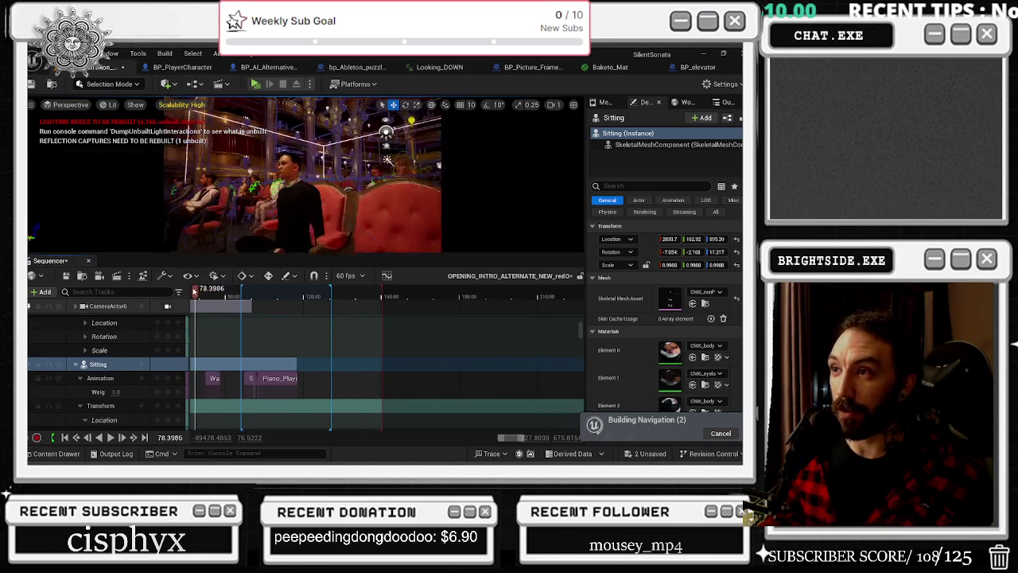
{"action": "key", "text": "space"}
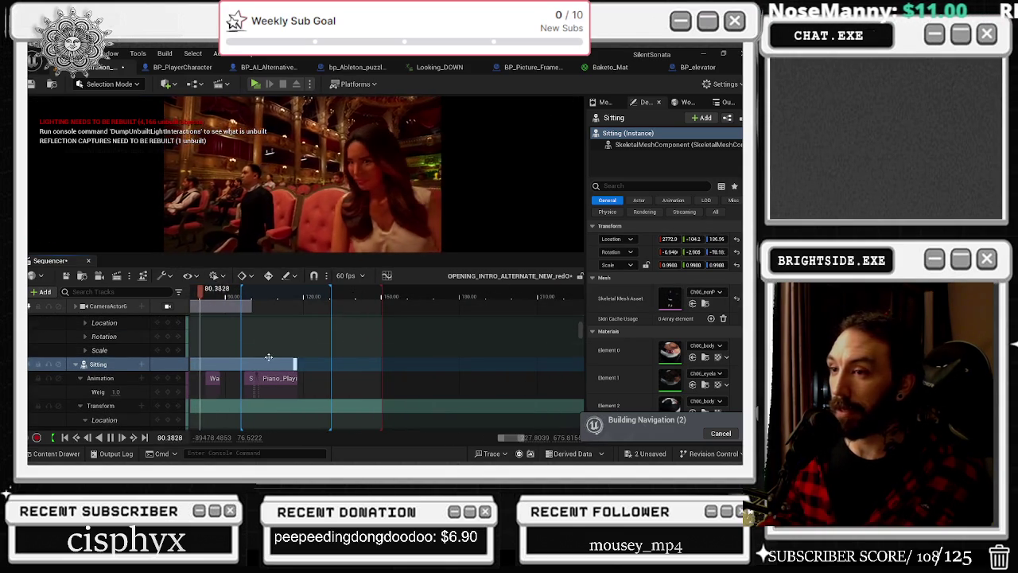
{"action": "scroll", "coordinate": [327, 347], "scroll_direction": "left", "scroll_amount": 5}
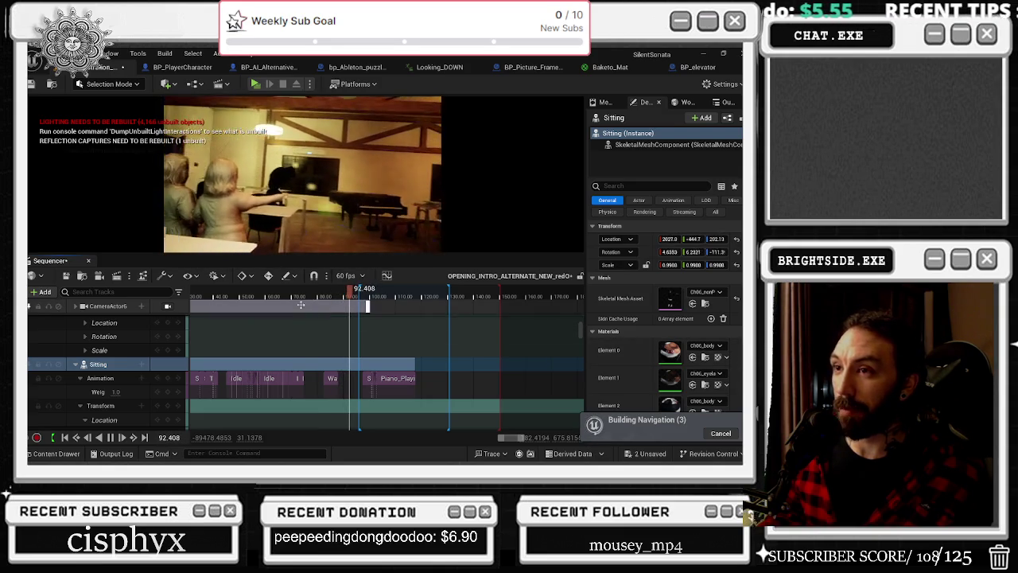
{"action": "key", "text": "space"}
{"action": "key", "text": "space"}
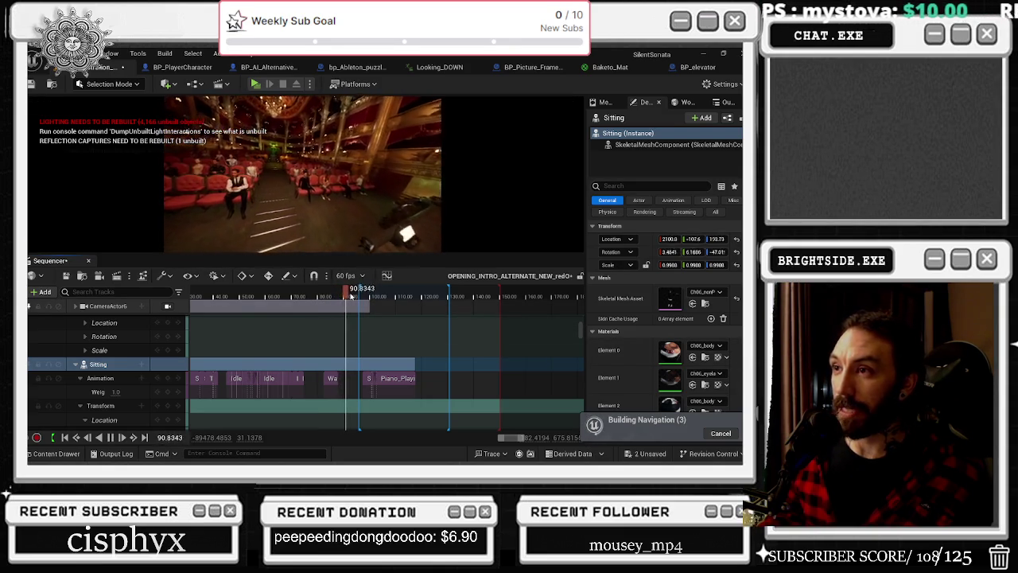
{"action": "key", "text": "space"}
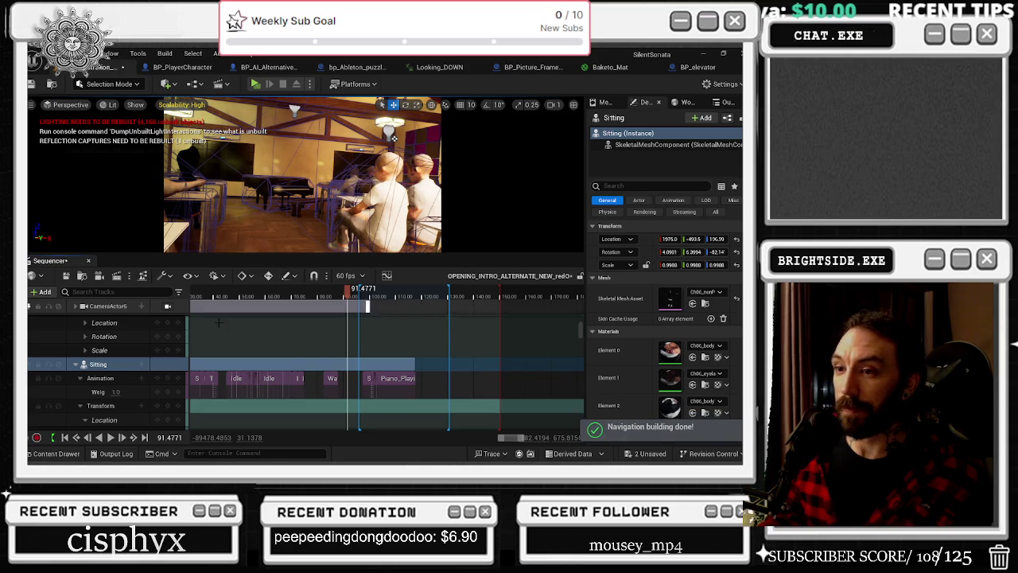
Unlock the viewport from the cinematic camera and fly over to select the hanging lamp NewBlueprint1
{"action": "left_click", "coordinate": [167, 305]}
{"action": "mouse_move", "coordinate": [231, 140]}
{"action": "left_mouse_down"}
{"action": "mouse_move", "coordinate": [267, 137]}
{"action": "mouse_move", "coordinate": [219, 139]}
{"action": "left_mouse_up"}
{"action": "left_click", "coordinate": [344, 233]}
{"action": "mouse_move", "coordinate": [344, 233]}
{"action": "left_mouse_down"}
{"action": "mouse_move", "coordinate": [214, 149]}
{"action": "mouse_move", "coordinate": [258, 169]}
{"action": "left_mouse_up"}
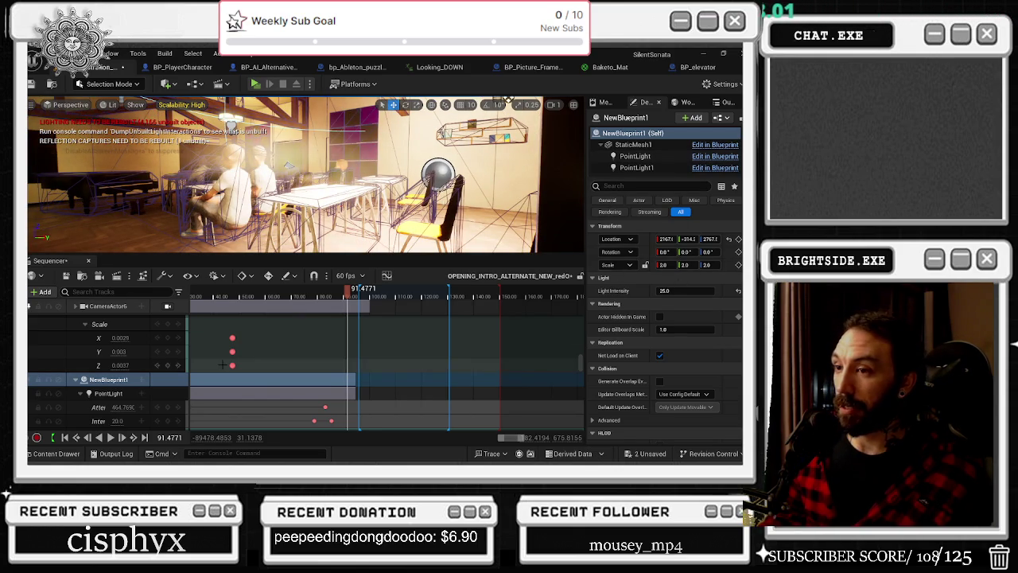
{"action": "scroll", "coordinate": [126, 395], "scroll_direction": "down", "scroll_amount": 2}
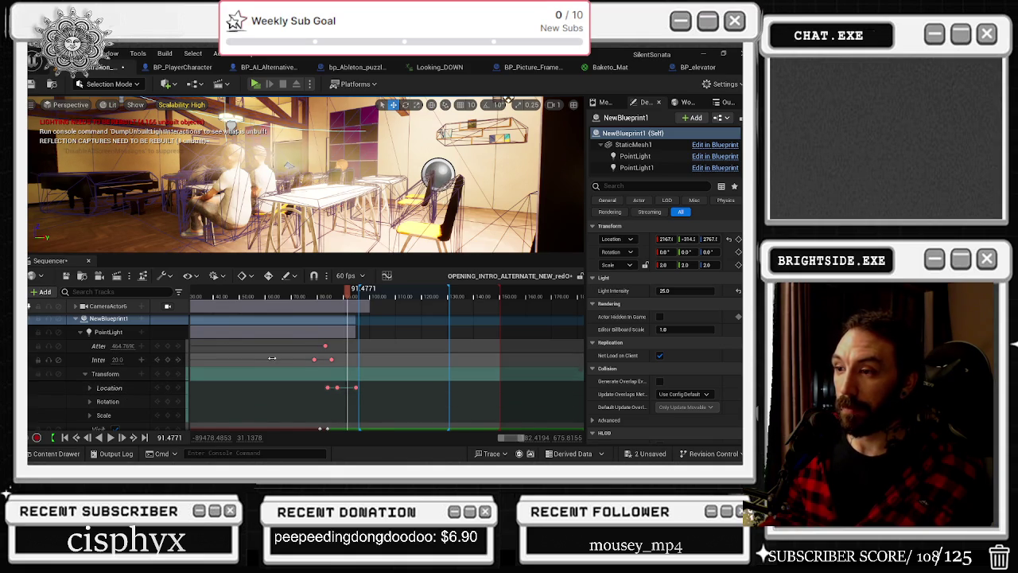
{"action": "scroll", "coordinate": [310, 357], "scroll_direction": "up", "scroll_amount": 4}
Review the lamp's Intensity keys at 78.74 and 85.428, replay the flicker, then select NewBlueprint3
{"action": "left_click", "coordinate": [310, 357]}
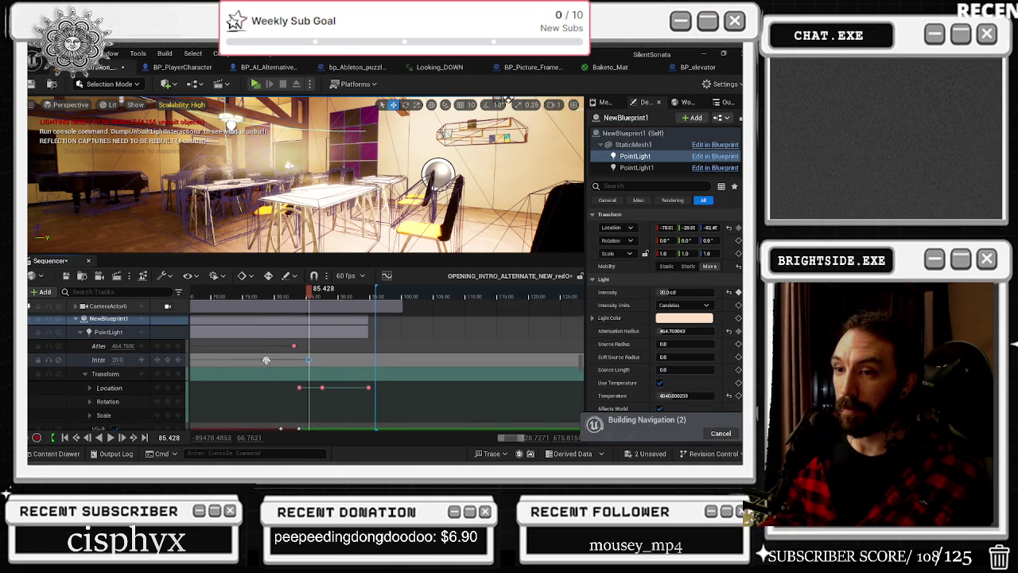
{"action": "left_click", "coordinate": [310, 361]}
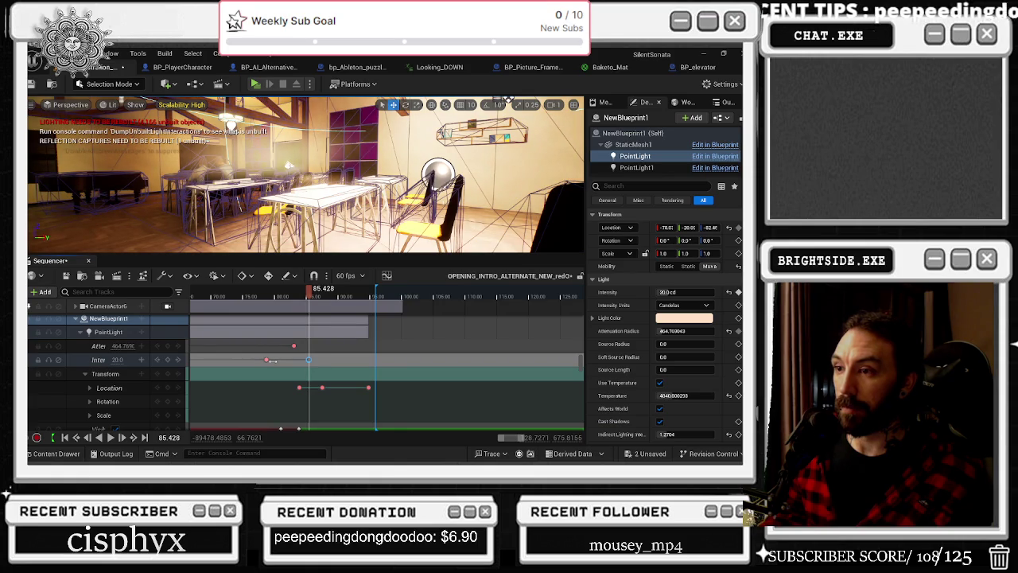
{"action": "left_click", "coordinate": [266, 360]}
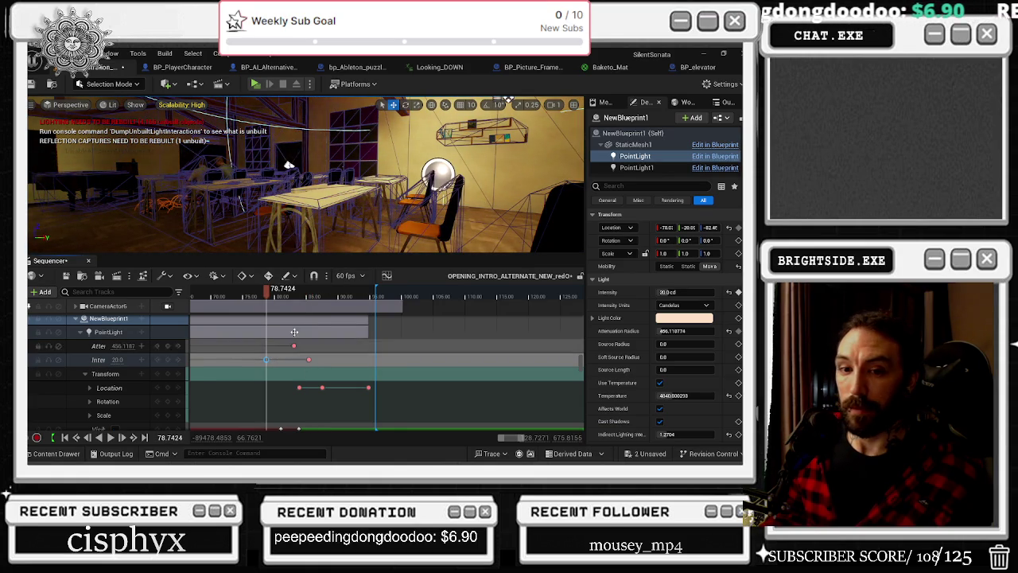
{"action": "left_click_drag", "start_coordinate": [268, 293], "coordinate": [300, 299]}
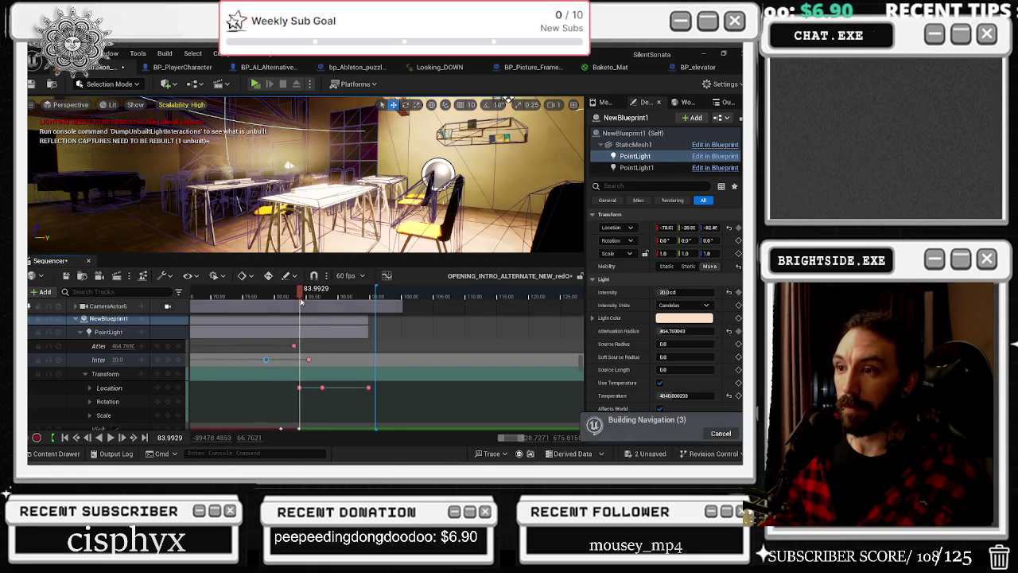
{"action": "left_click", "coordinate": [310, 360]}
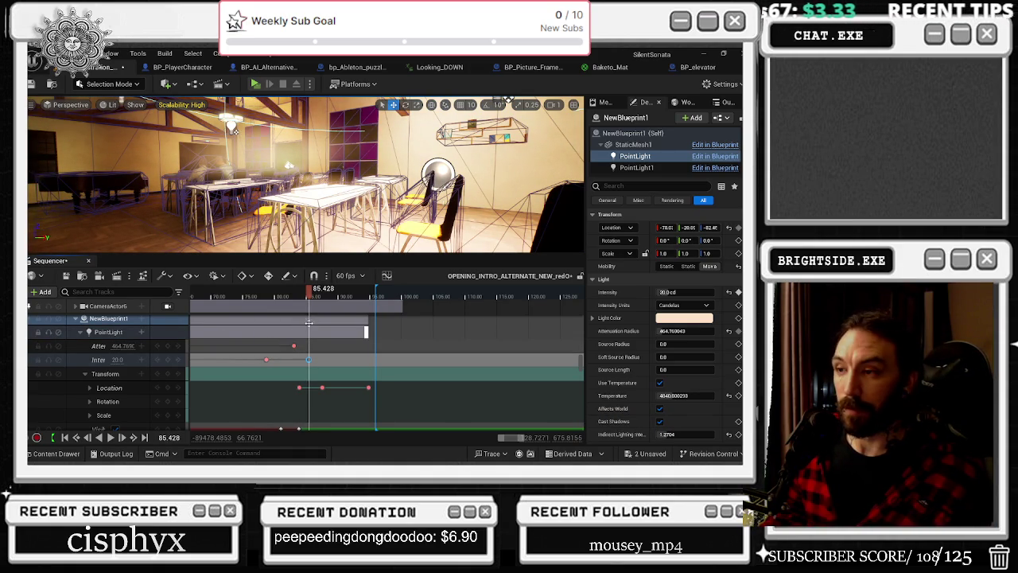
{"action": "left_click_drag", "start_coordinate": [309, 289], "coordinate": [248, 293]}
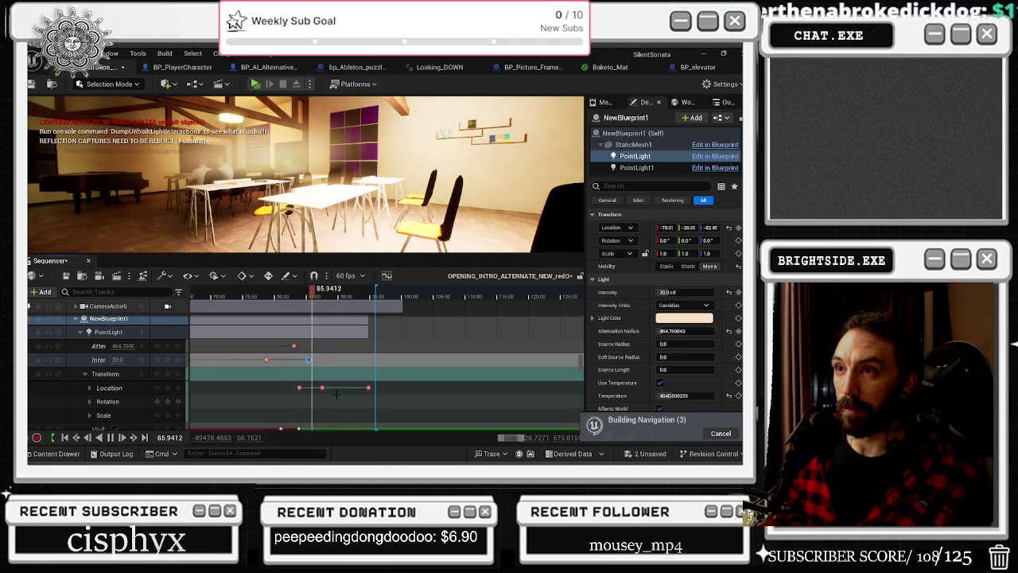
{"action": "key", "text": "space"}
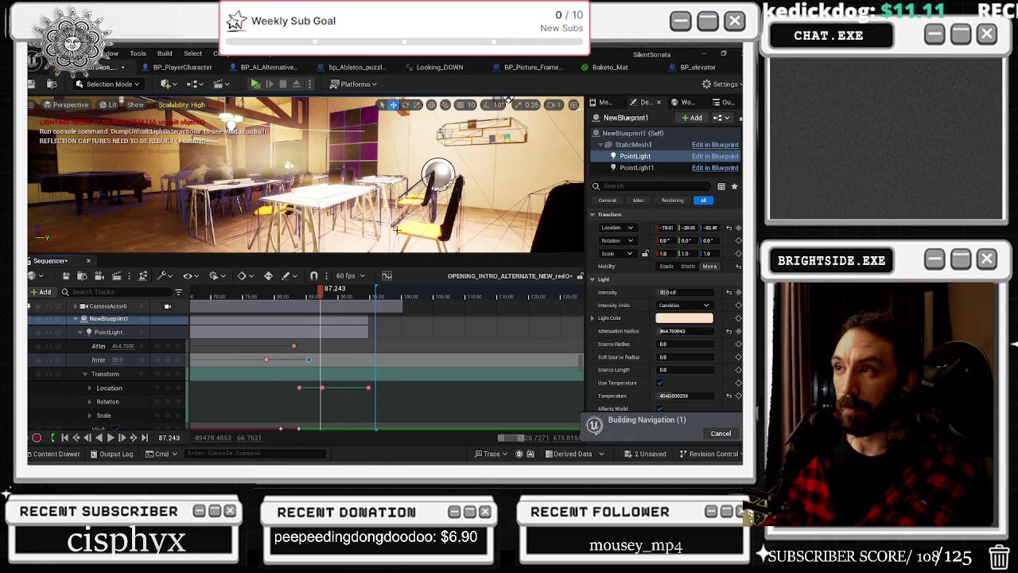
{"action": "left_click", "coordinate": [231, 128]}
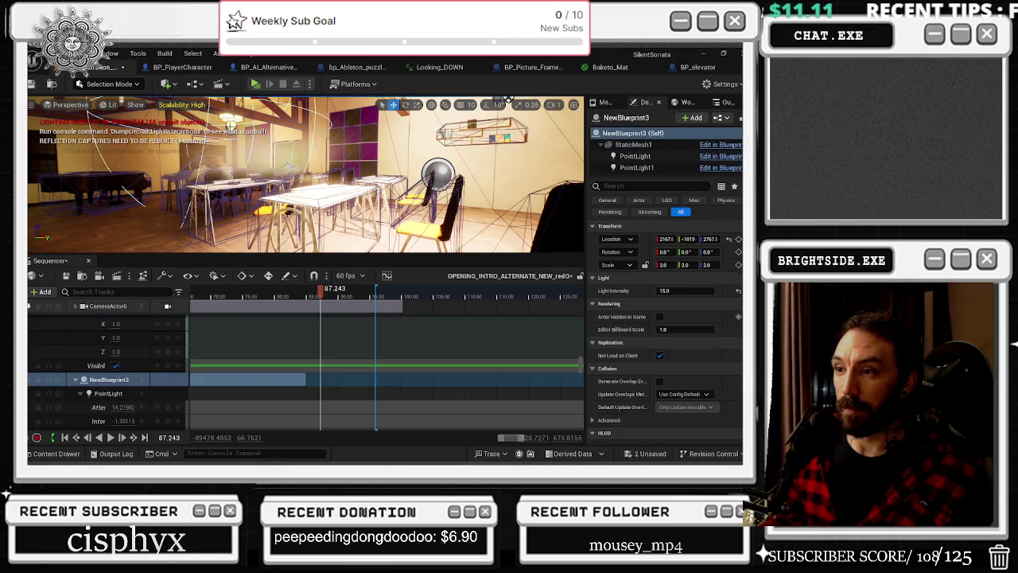
{"action": "left_click", "coordinate": [232, 124]}
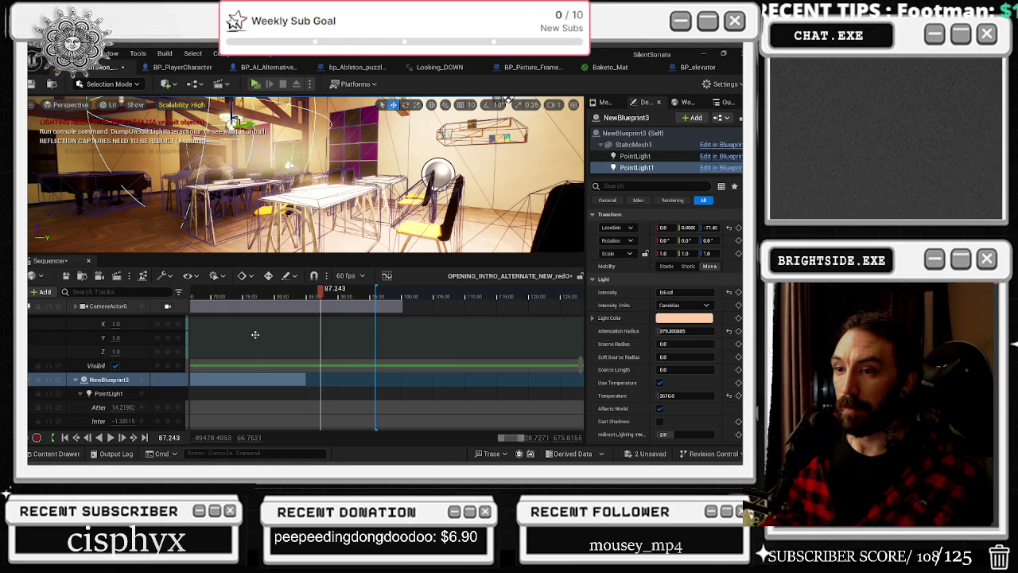
{"action": "scroll", "coordinate": [261, 386], "scroll_direction": "down", "scroll_amount": 3}
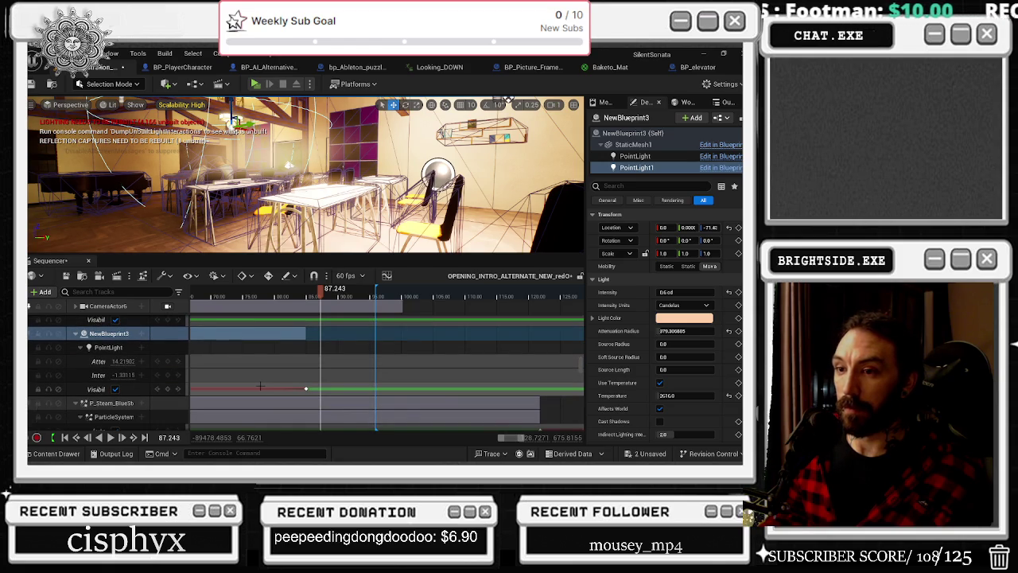
{"action": "mouse_move", "coordinate": [358, 291]}
{"action": "left_mouse_down"}
{"action": "mouse_move", "coordinate": [298, 296]}
{"action": "mouse_move", "coordinate": [327, 294]}
{"action": "left_mouse_up"}
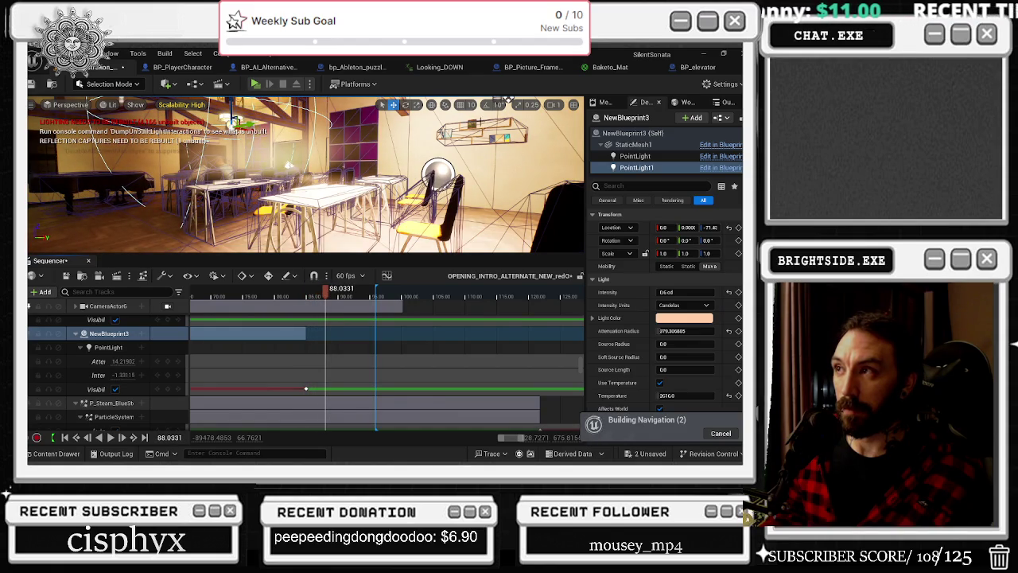
{"action": "left_click", "coordinate": [233, 119]}
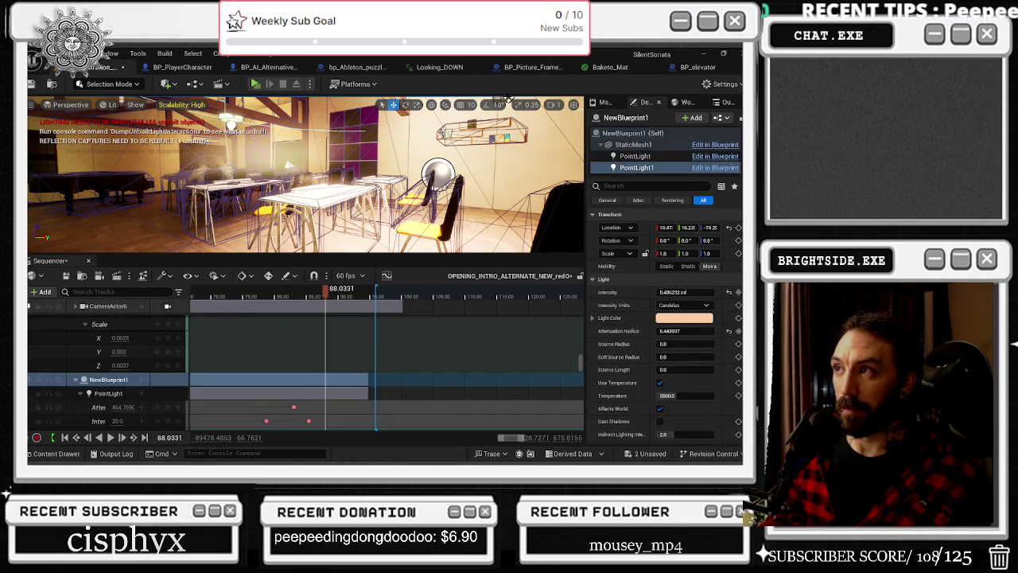
{"action": "left_click", "coordinate": [632, 132]}
{"action": "left_click", "coordinate": [637, 167]}
{"action": "left_click", "coordinate": [632, 133]}
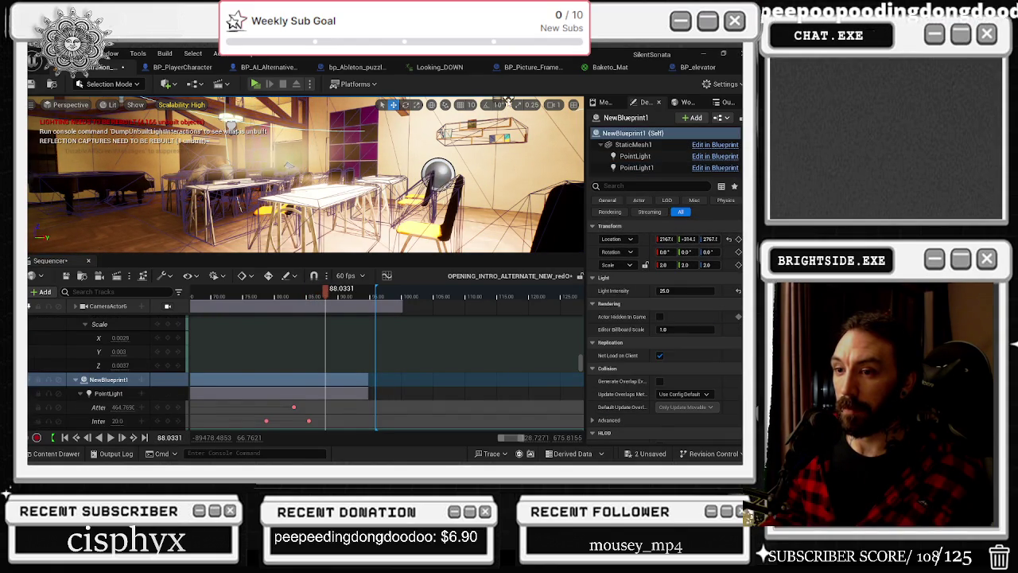
{"action": "left_click", "coordinate": [636, 167]}
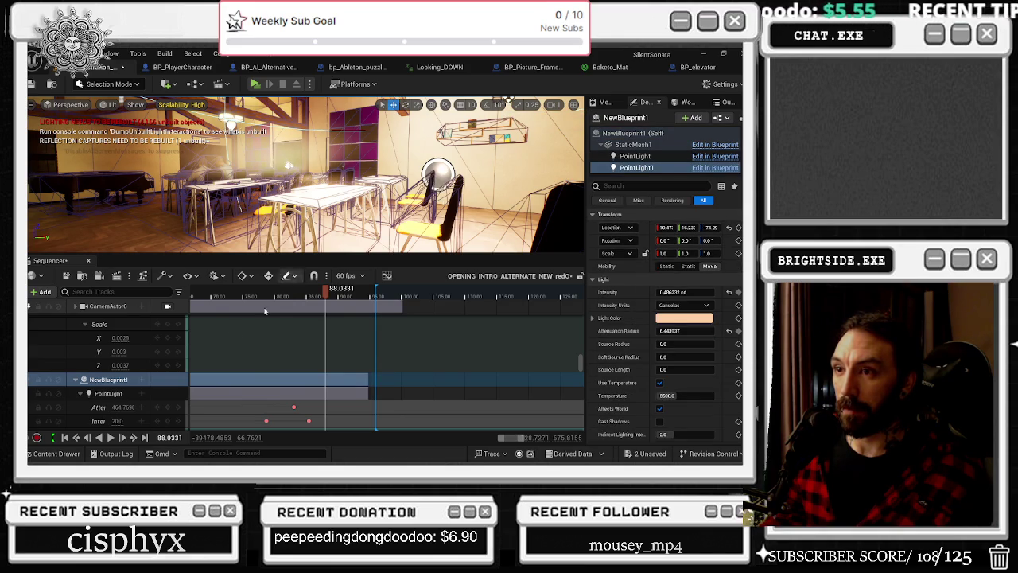
{"action": "left_click_drag", "start_coordinate": [414, 159], "coordinate": [430, 127]}
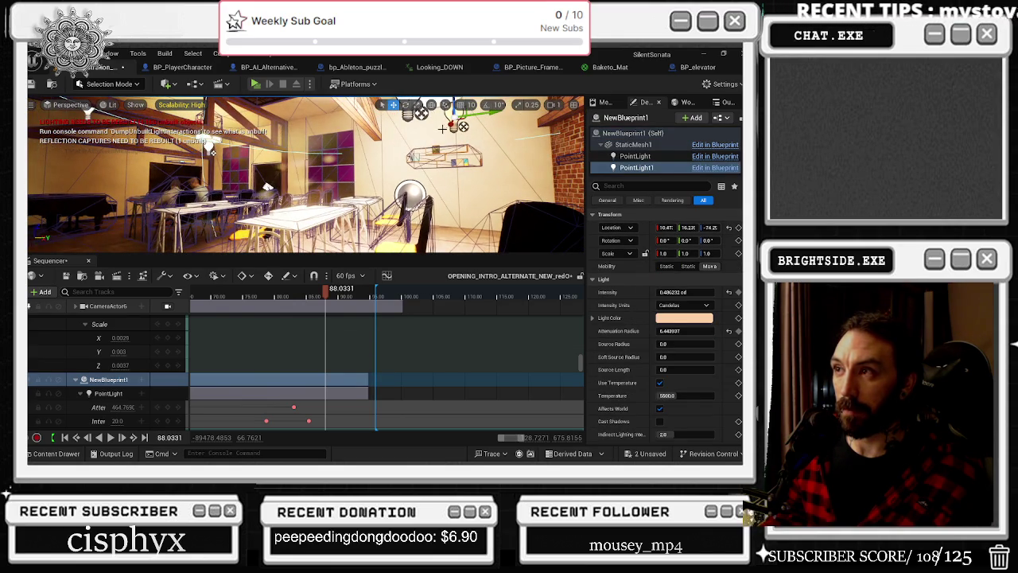
{"action": "scroll", "coordinate": [145, 388], "scroll_direction": "down", "scroll_amount": 4}
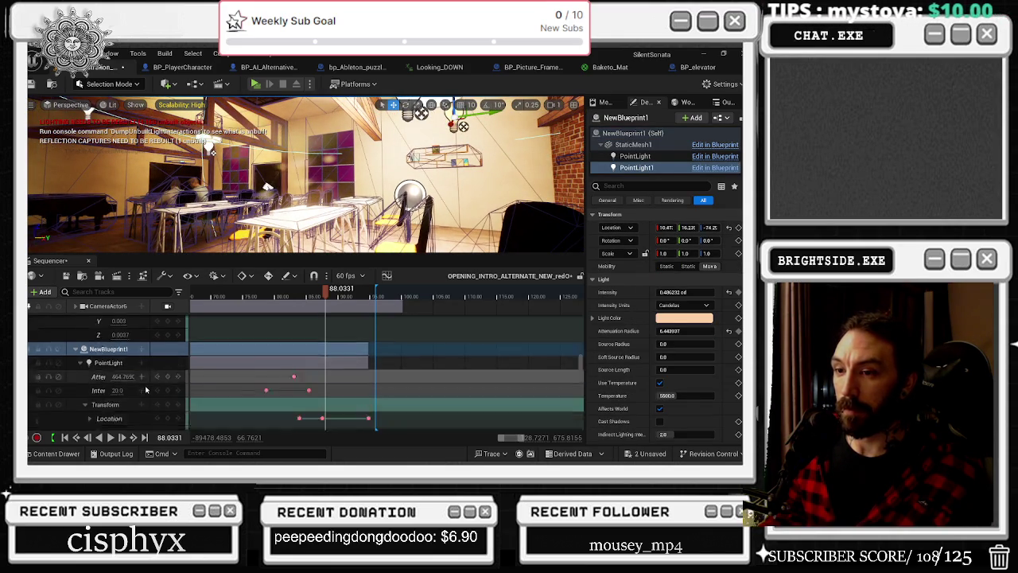
{"action": "scroll", "coordinate": [146, 388], "scroll_direction": "down", "scroll_amount": 3}
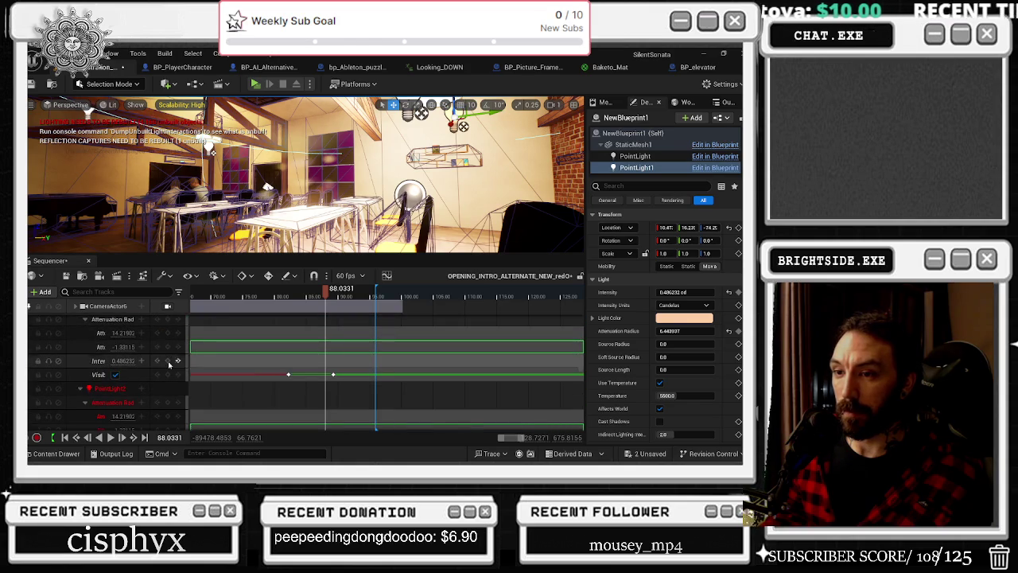
{"action": "scroll", "coordinate": [143, 374], "scroll_direction": "up", "scroll_amount": 1}
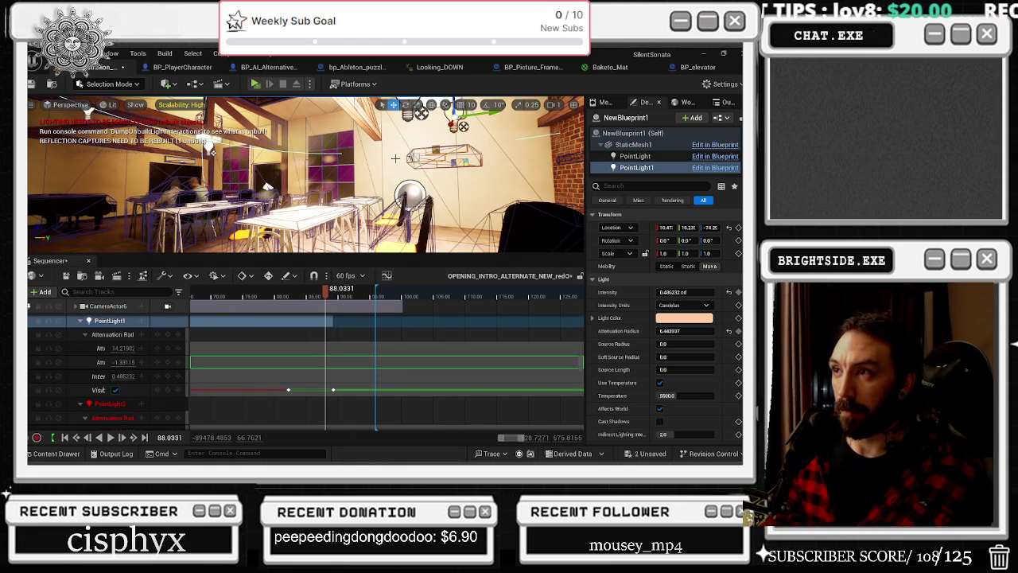
Reselect the lamp at the 94.83 key and undo the accidental -79 location keys
{"action": "left_click", "coordinate": [212, 152]}
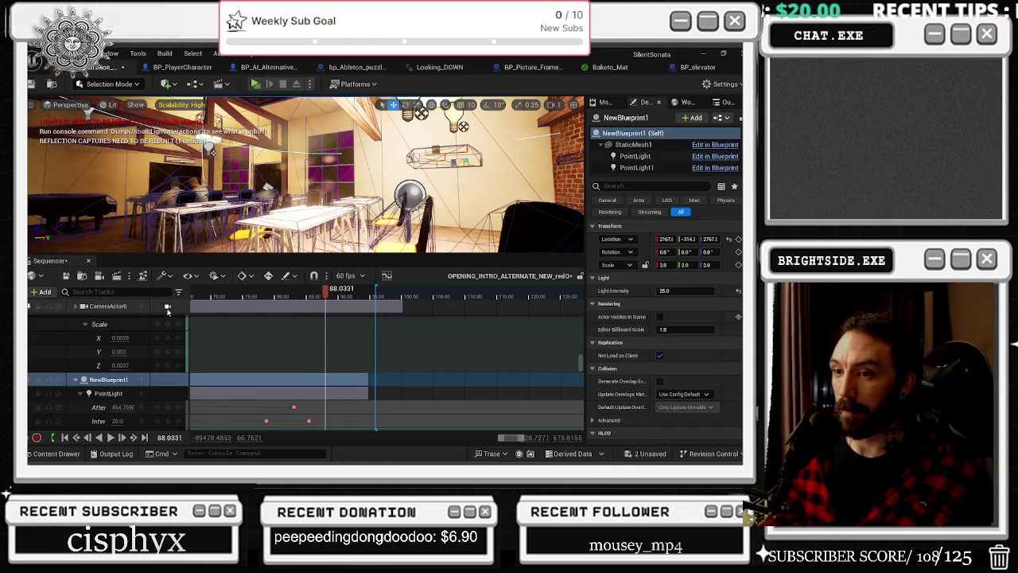
{"action": "scroll", "coordinate": [176, 377], "scroll_direction": "down", "scroll_amount": 3}
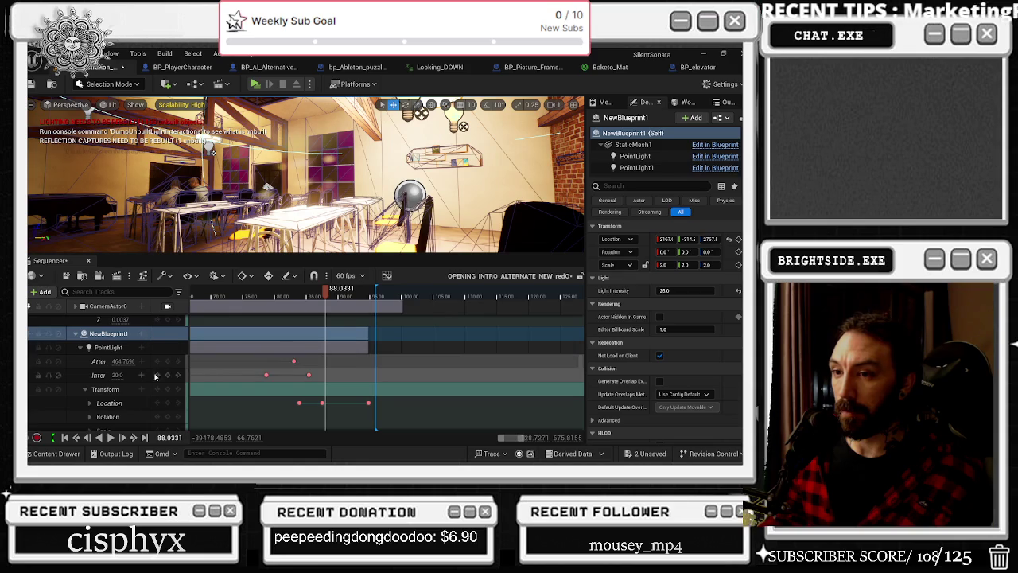
{"action": "scroll", "coordinate": [167, 377], "scroll_direction": "down", "scroll_amount": 2}
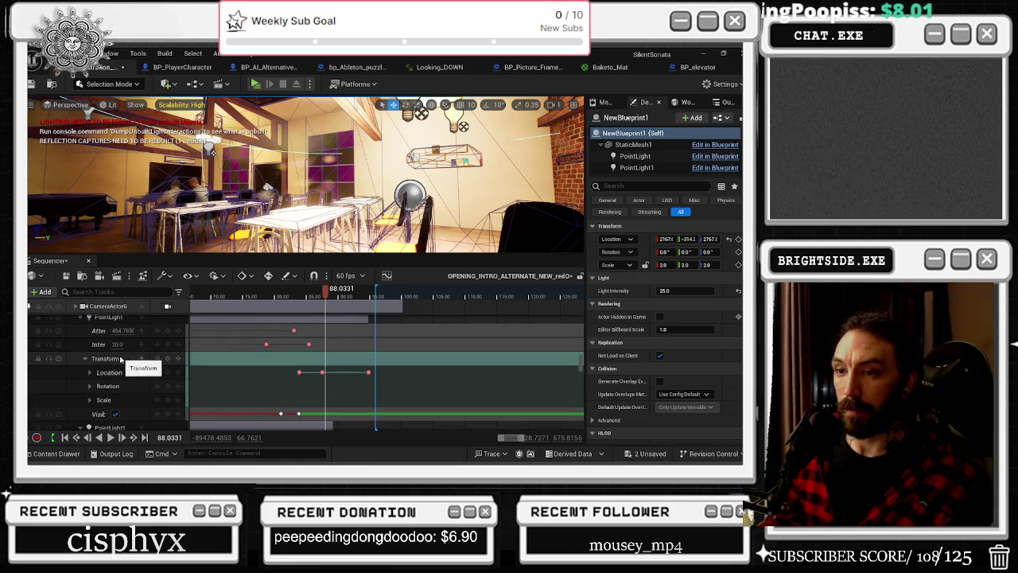
{"action": "left_click", "coordinate": [368, 371]}
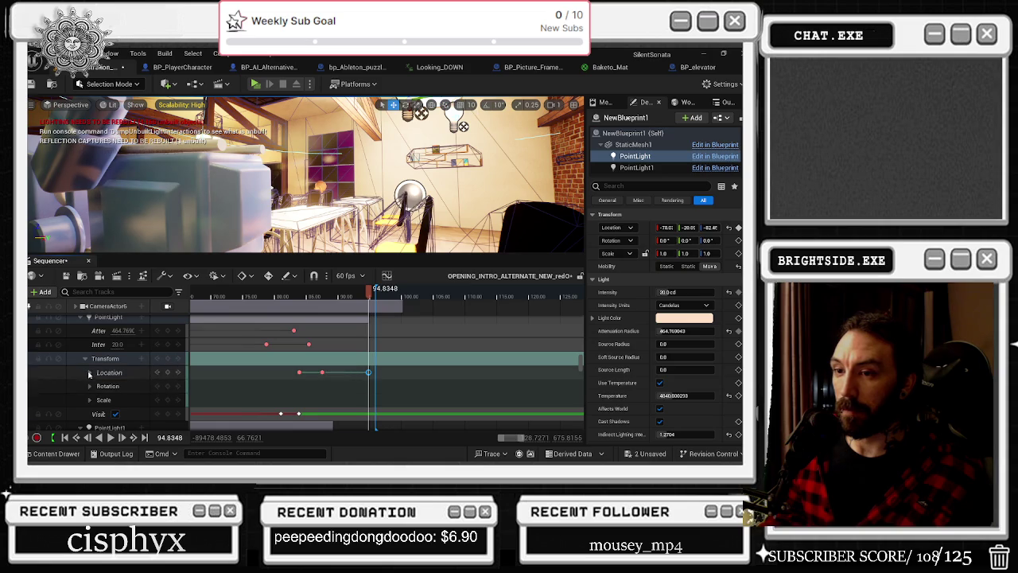
{"action": "left_click", "coordinate": [89, 372]}
{"action": "left_click_drag", "start_coordinate": [127, 385], "coordinate": [132, 386]}
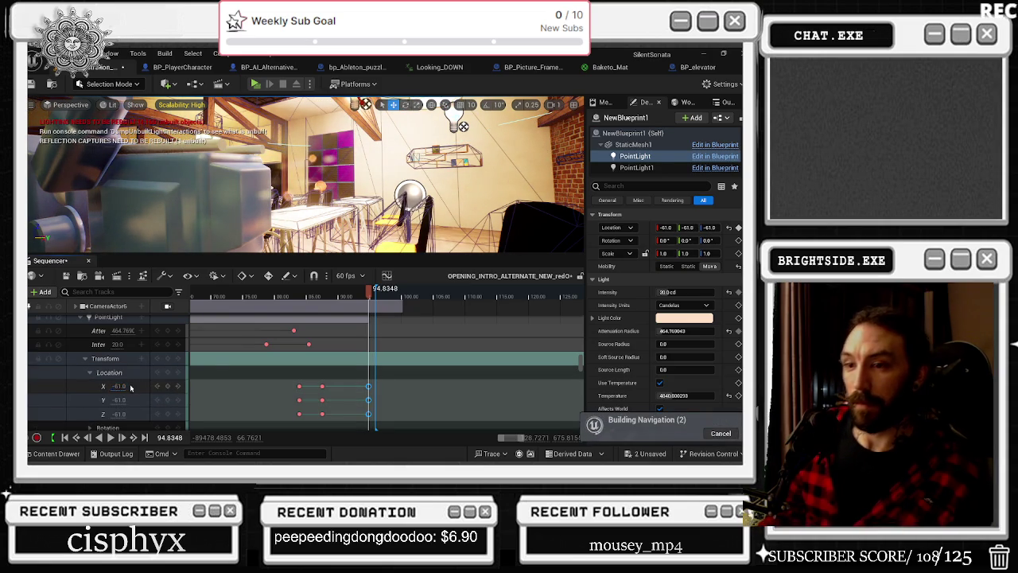
{"action": "key", "text": "ctrl+z"}
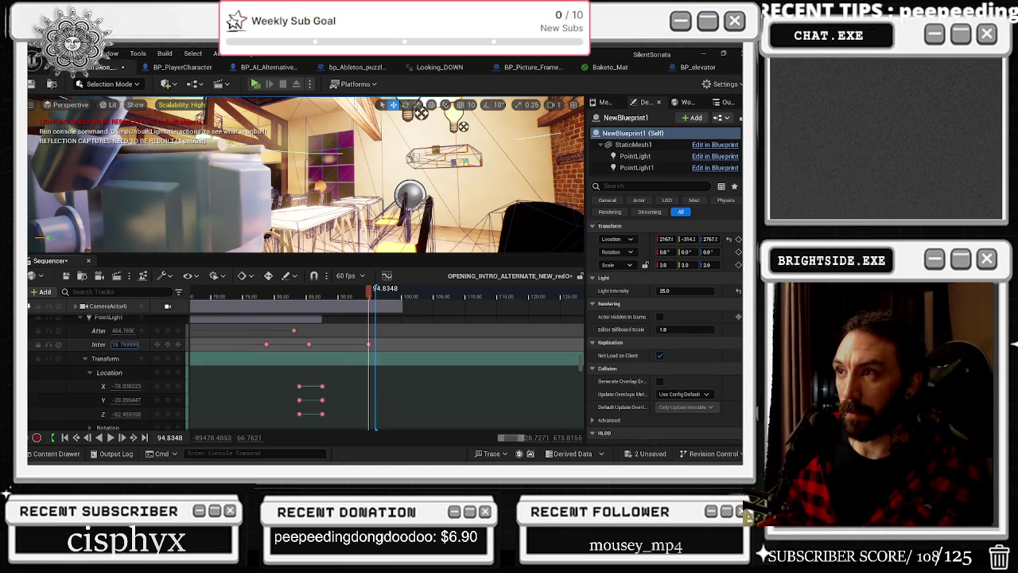
Set the point light's Intensity at 94.83 to 3.2 and play from about frame 78
{"action": "type", "text": "0"}
{"action": "key", "text": "Return"}
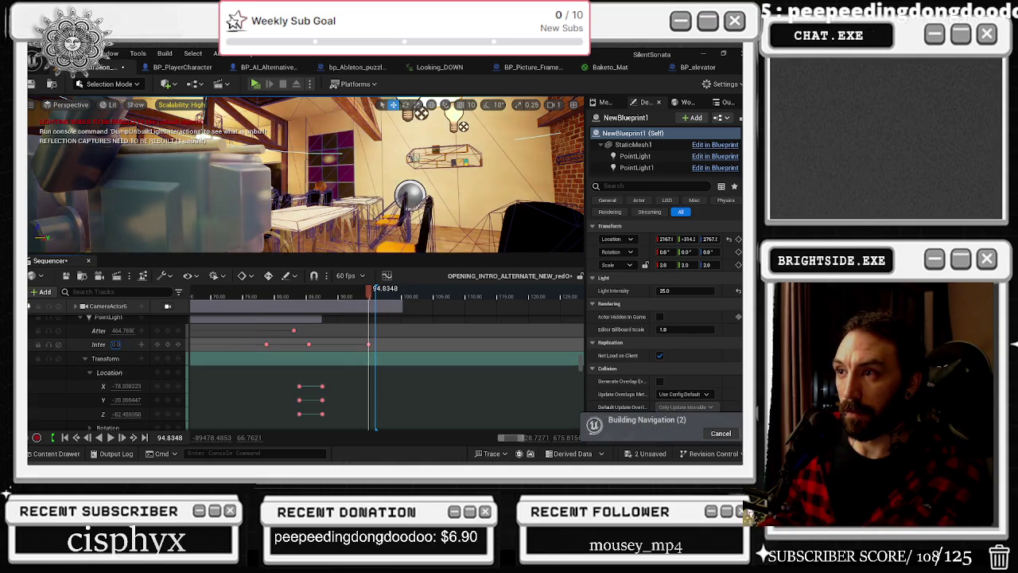
{"action": "type", "text": "3.2"}
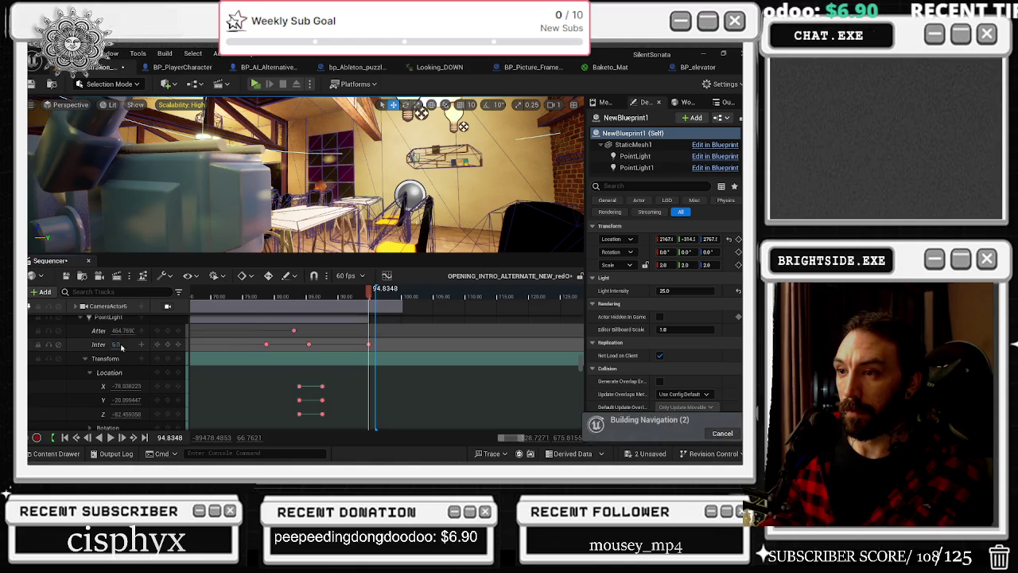
{"action": "left_click", "coordinate": [264, 293]}
{"action": "key", "text": "space"}
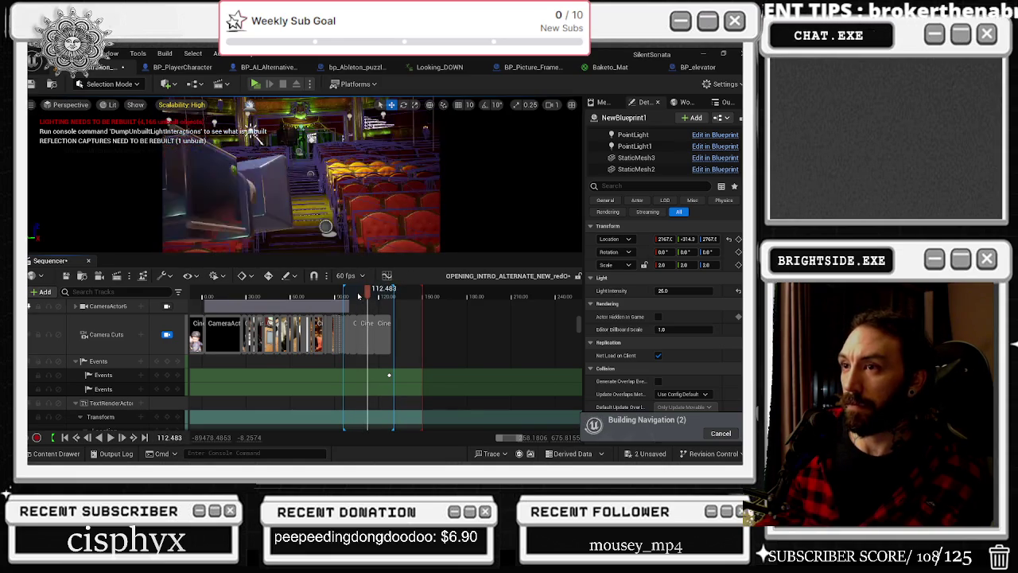
Park the playhead around frame 110.5–112.7 and select ceiling light PointLight34
{"action": "scroll", "coordinate": [367, 358], "scroll_direction": "up", "scroll_amount": 3}
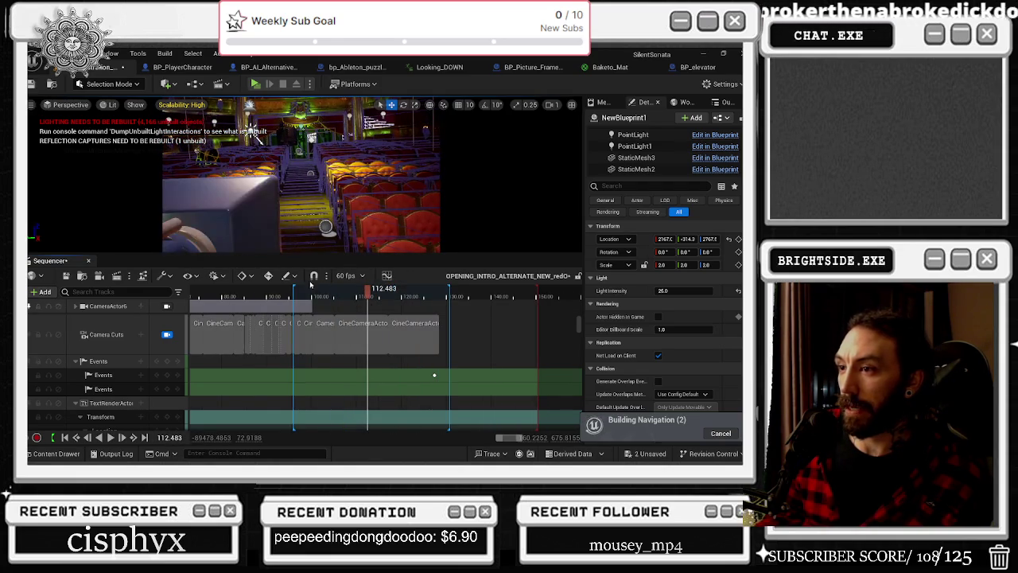
{"action": "left_click_drag", "start_coordinate": [366, 301], "coordinate": [368, 301]}
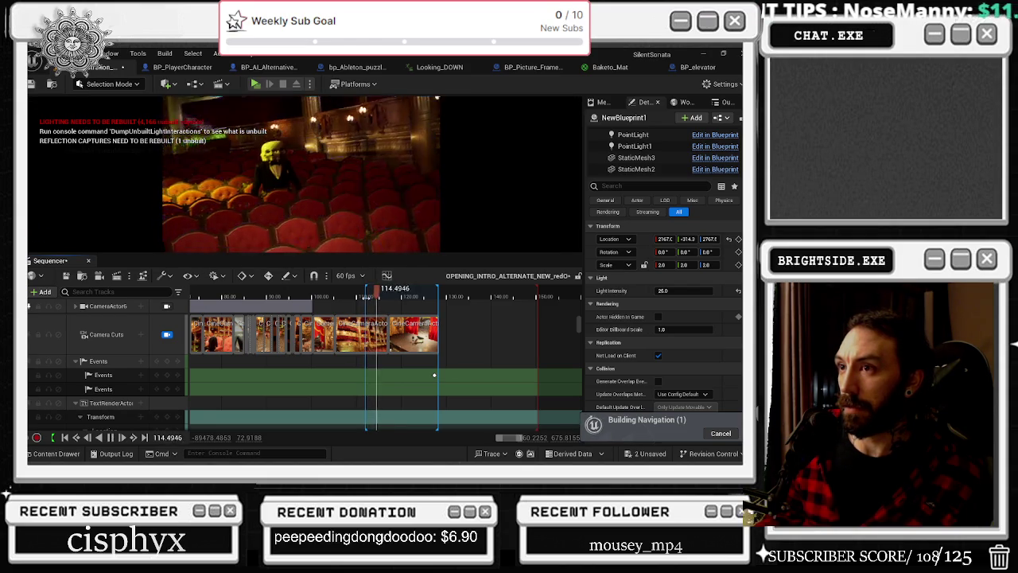
{"action": "left_click", "coordinate": [357, 295]}
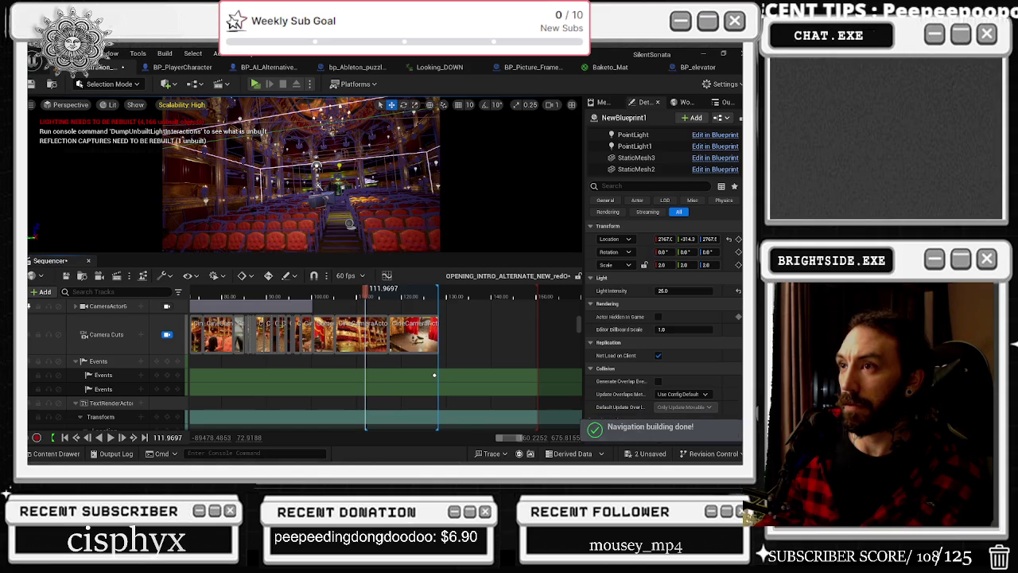
{"action": "left_click", "coordinate": [331, 132]}
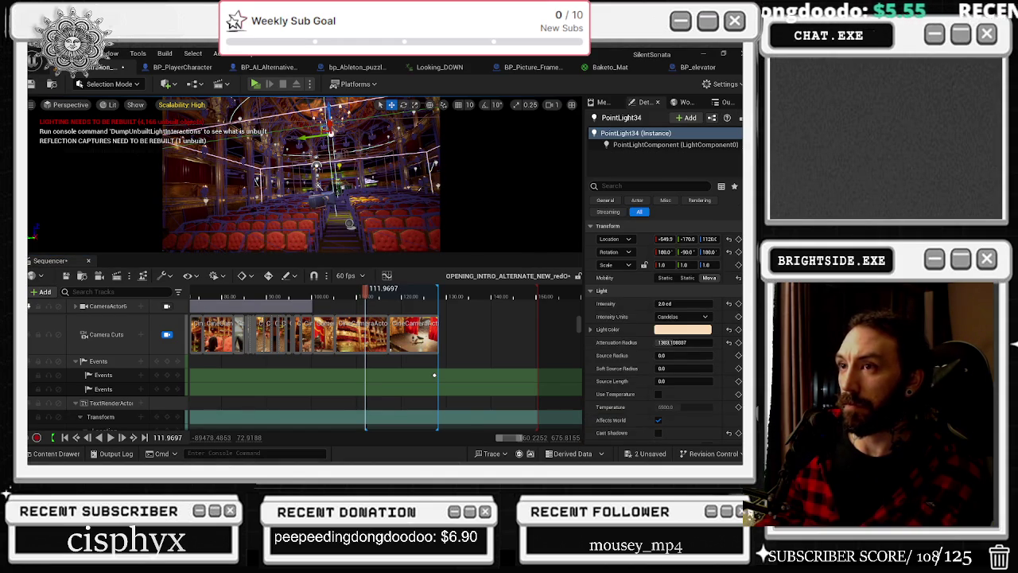
Make PointLight4 Movable and reselect it to show its Sequencer tracks
{"action": "left_click", "coordinate": [238, 120]}
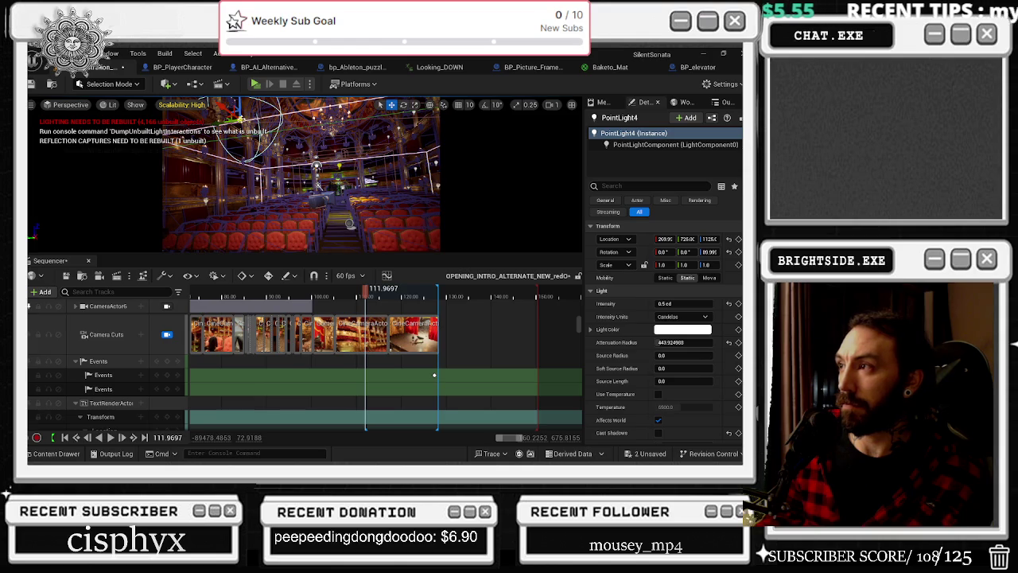
{"action": "left_click", "coordinate": [709, 277]}
{"action": "left_click", "coordinate": [314, 147]}
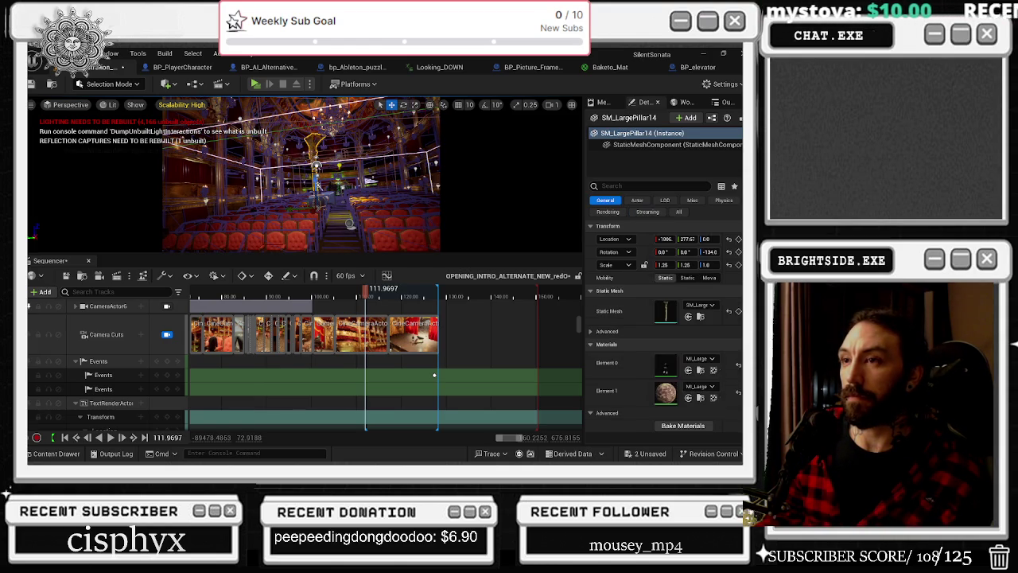
{"action": "left_click", "coordinate": [239, 111]}
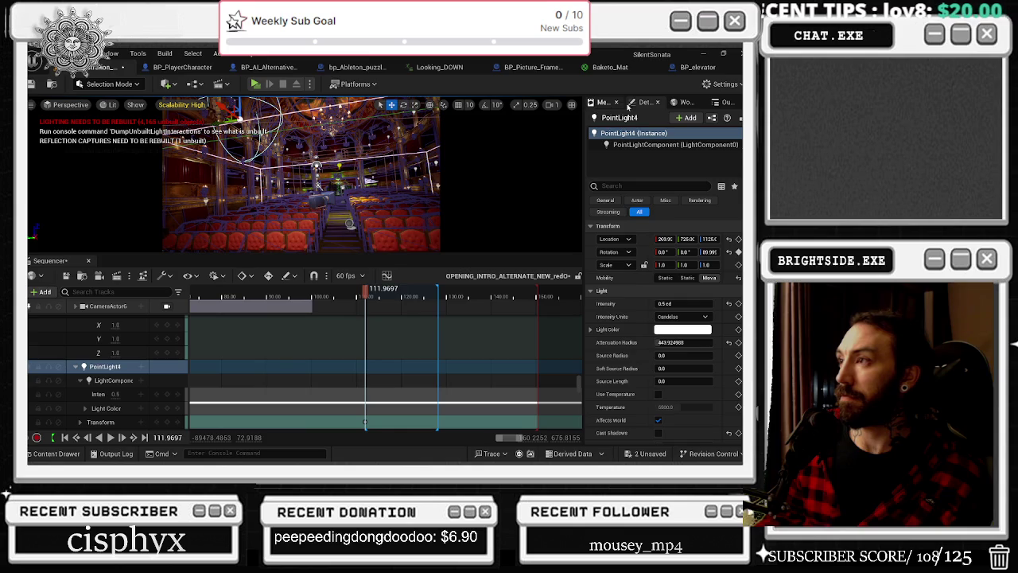
Select 26 PointLights together in the Outliner
{"action": "left_click", "coordinate": [682, 102]}
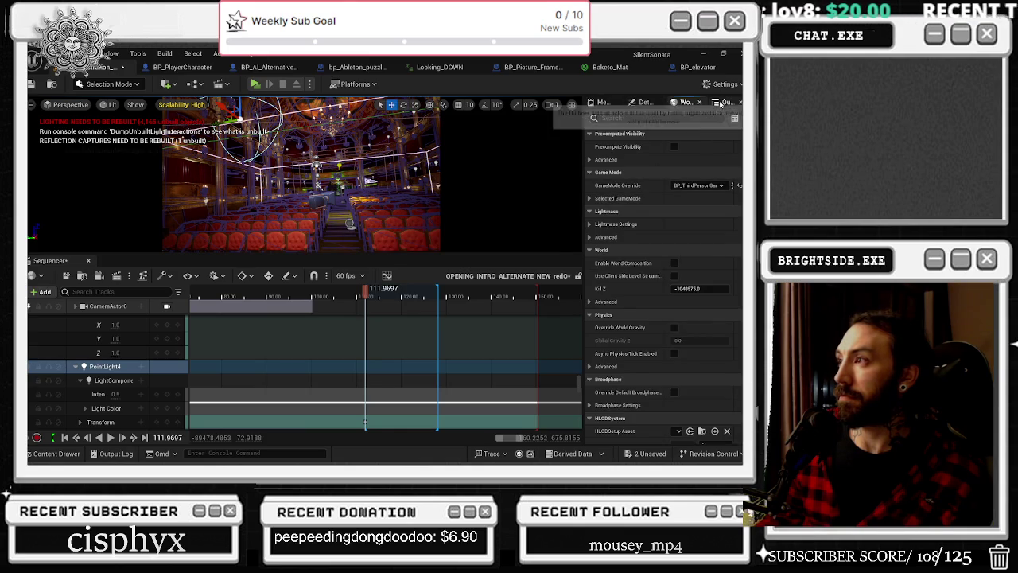
{"action": "left_click", "coordinate": [725, 102]}
{"action": "left_click", "coordinate": [647, 274]}
{"action": "scroll", "coordinate": [647, 274], "scroll_direction": "down", "scroll_amount": 5}
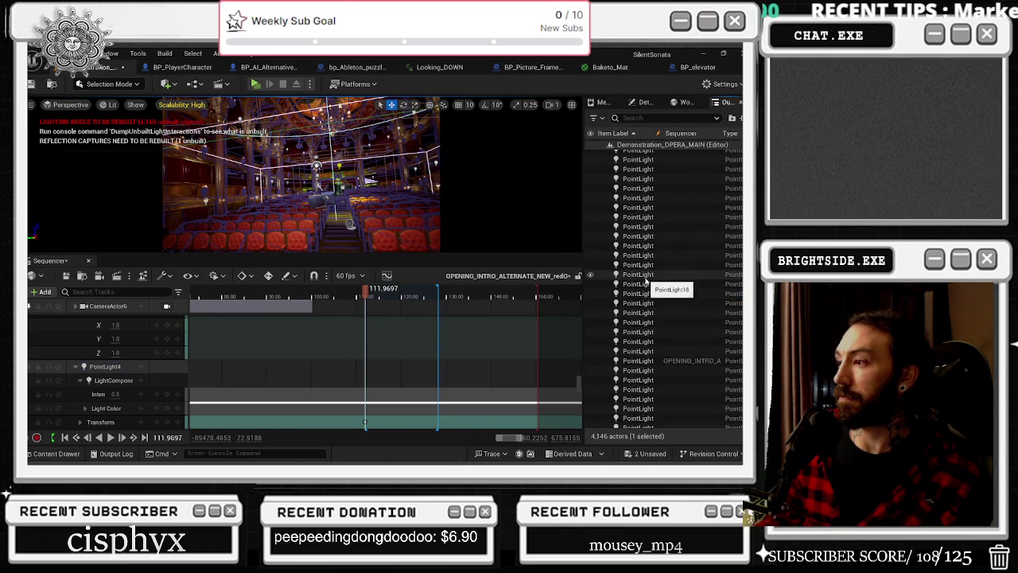
{"action": "left_click", "coordinate": [647, 351], "text": "shift"}
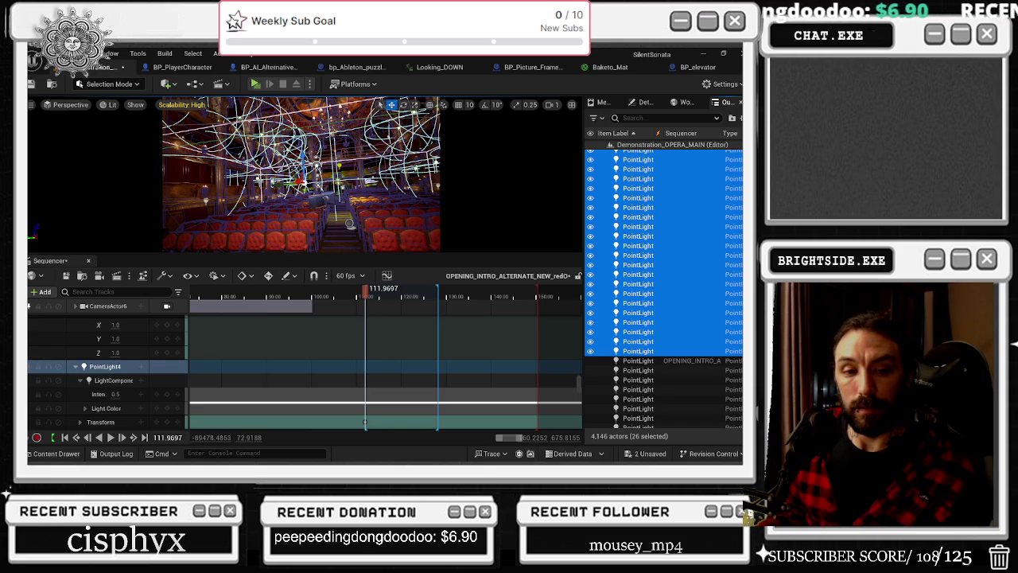
Check resource use in Task Manager, then play the sequence from about frame 94
{"action": "key", "text": "ctrl+shift+Escape"}
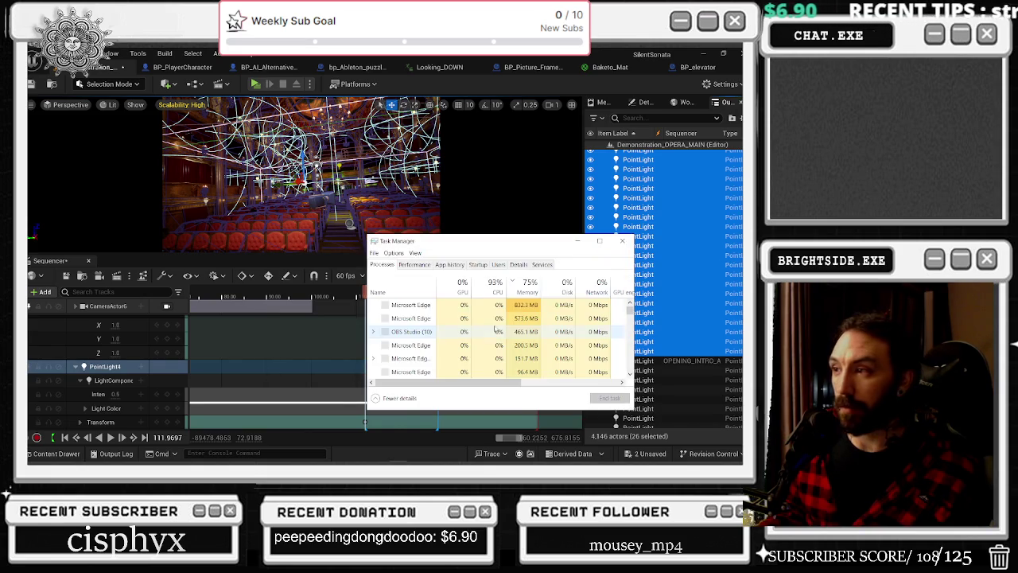
{"action": "left_click", "coordinate": [624, 241]}
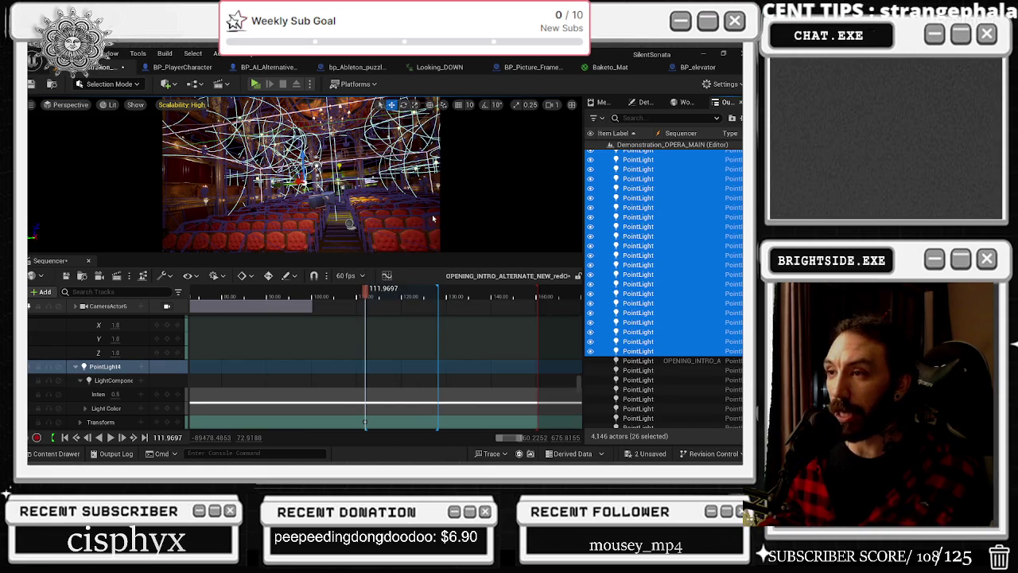
{"action": "left_click_drag", "start_coordinate": [314, 292], "coordinate": [217, 295]}
{"action": "scroll", "coordinate": [320, 331], "scroll_direction": "down", "scroll_amount": 3}
{"action": "scroll", "coordinate": [319, 331], "scroll_direction": "down", "scroll_amount": 2}
{"action": "key", "text": "space"}
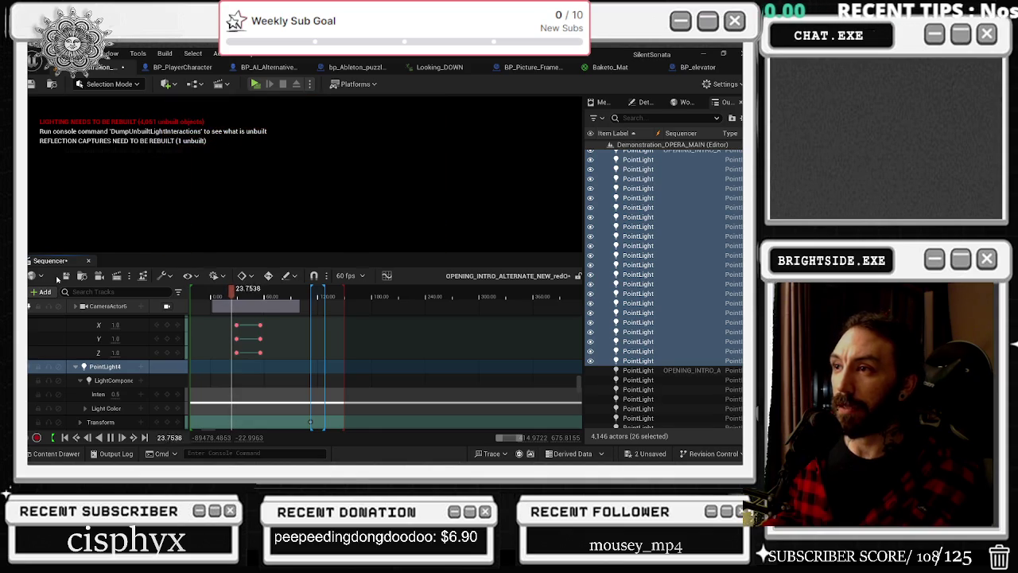
{"action": "left_click", "coordinate": [219, 293]}
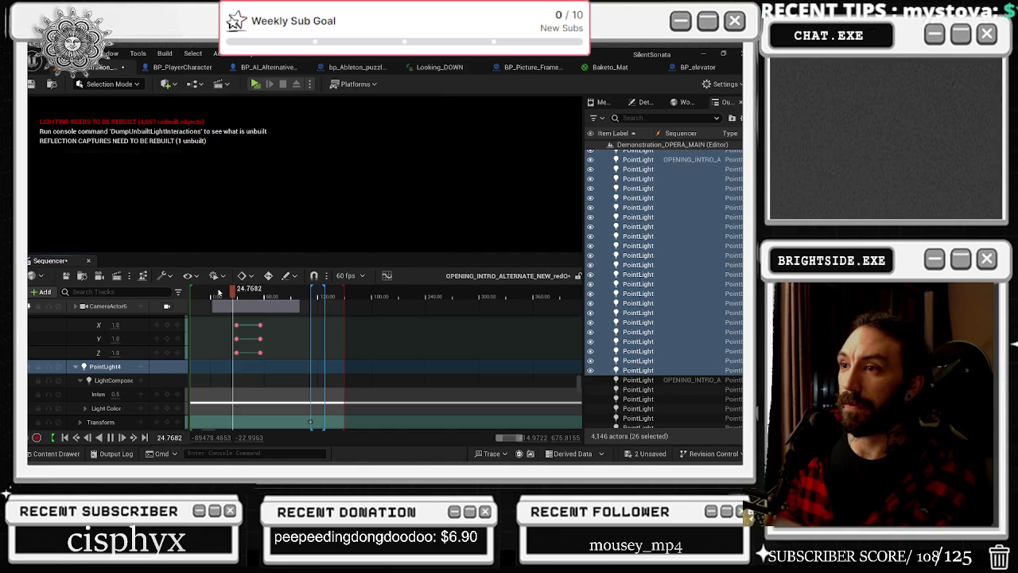
{"action": "left_click", "coordinate": [219, 293]}
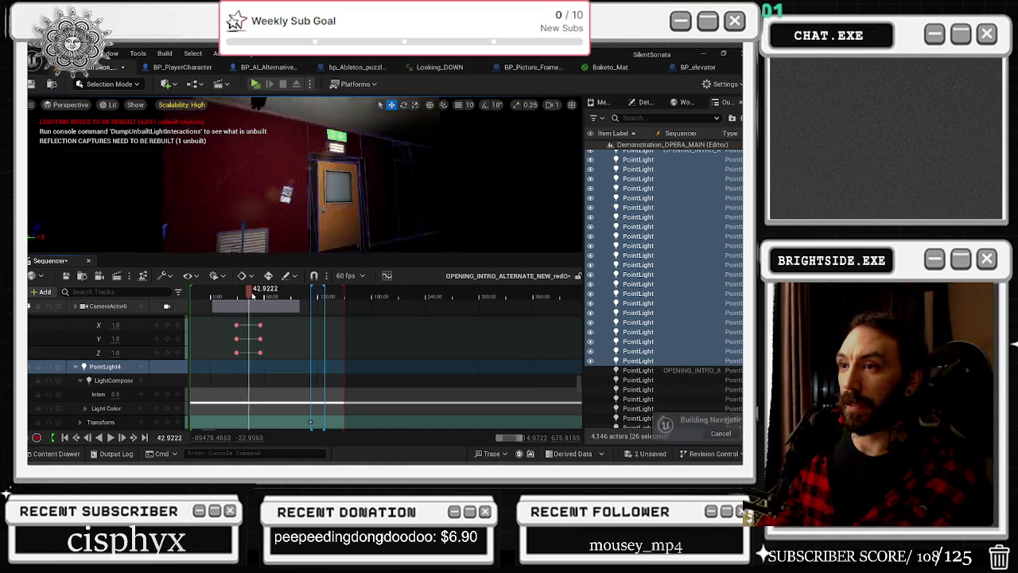
{"action": "left_click_drag", "start_coordinate": [255, 295], "coordinate": [262, 295]}
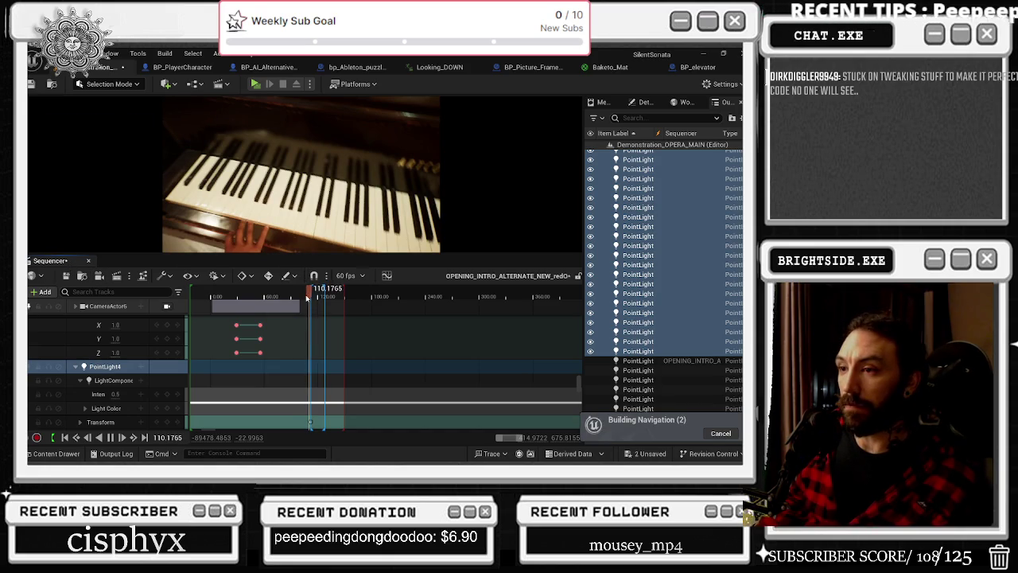
{"action": "left_click_drag", "start_coordinate": [300, 296], "coordinate": [311, 295]}
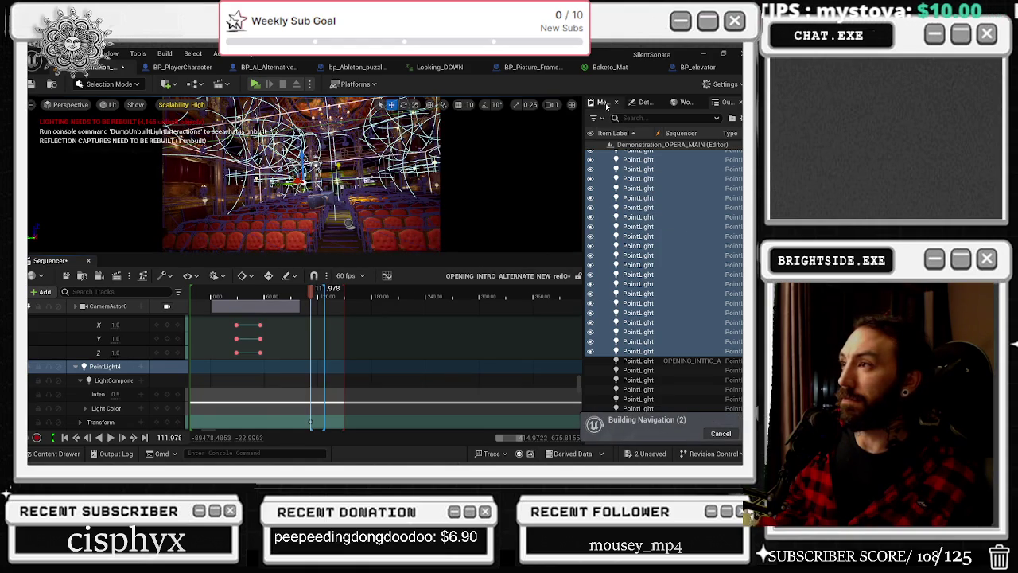
{"action": "left_click", "coordinate": [642, 103]}
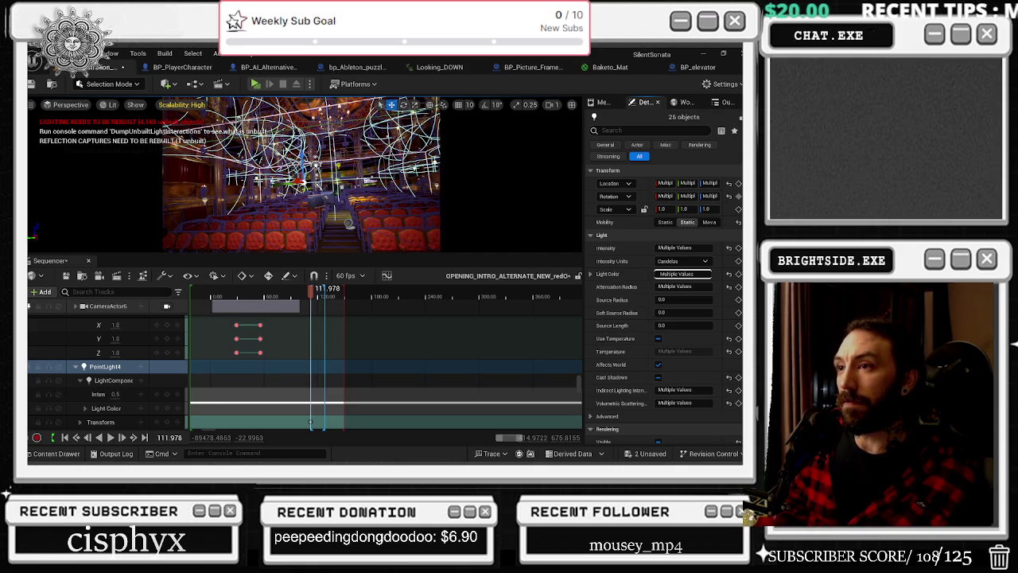
Select PointLight72 and review its intensity and Light Color tracks from about frame 101
{"action": "left_click", "coordinate": [338, 165]}
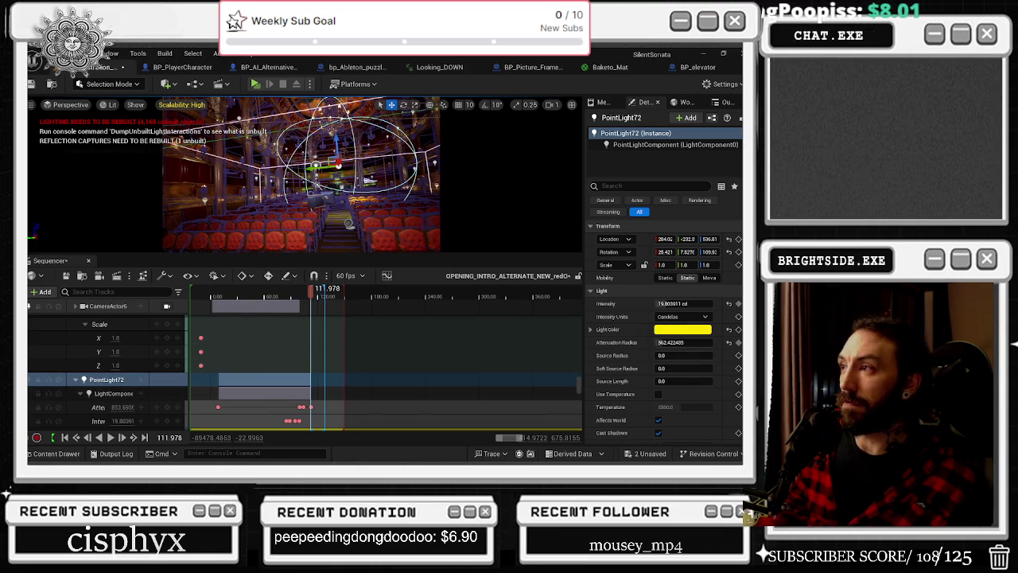
{"action": "scroll", "coordinate": [119, 394], "scroll_direction": "down", "scroll_amount": 3}
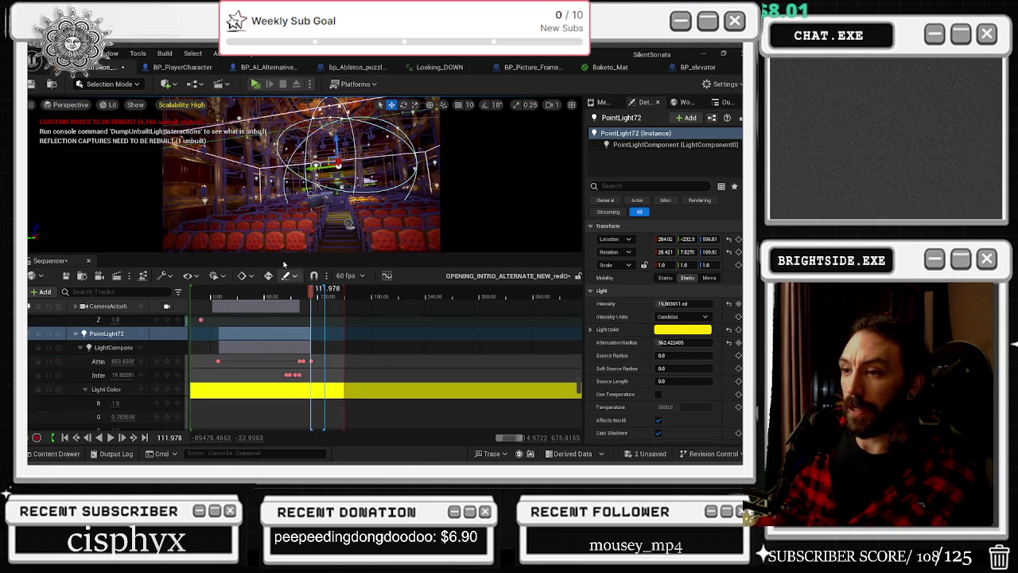
{"action": "left_click", "coordinate": [302, 294]}
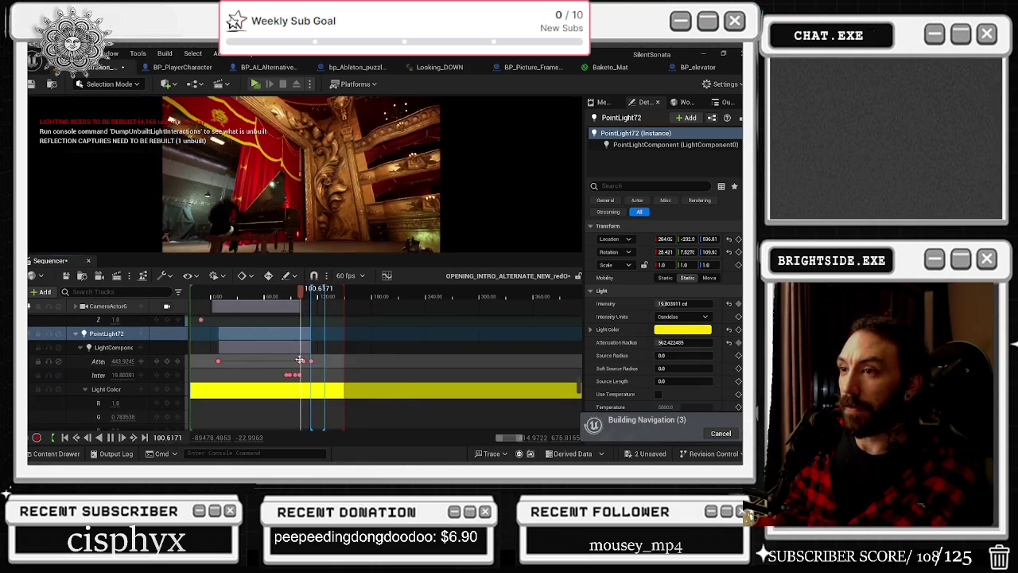
{"action": "scroll", "coordinate": [300, 360], "scroll_direction": "up", "scroll_amount": 3}
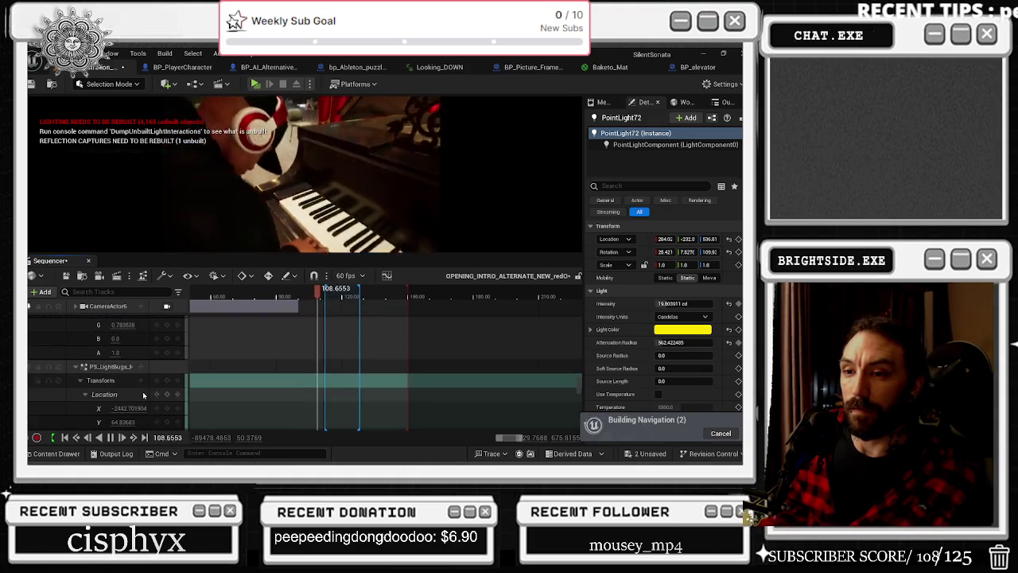
{"action": "left_click", "coordinate": [142, 334]}
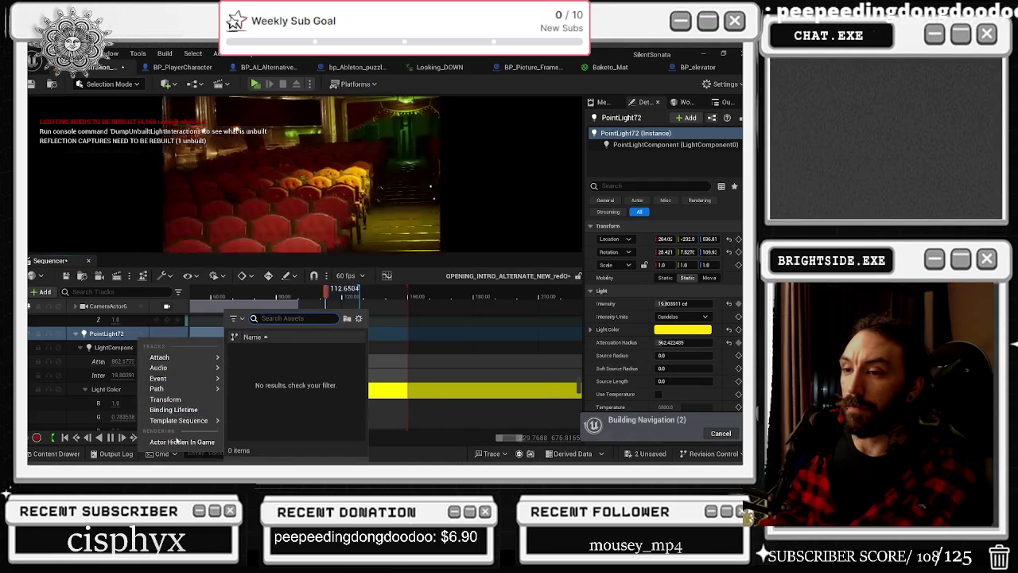
Key PointLight72's Visibility track to on at about frame 111.9 and scrub to preview the shot
{"action": "left_click", "coordinate": [359, 317]}
{"action": "scroll", "coordinate": [359, 317], "scroll_direction": "up", "scroll_amount": 5}
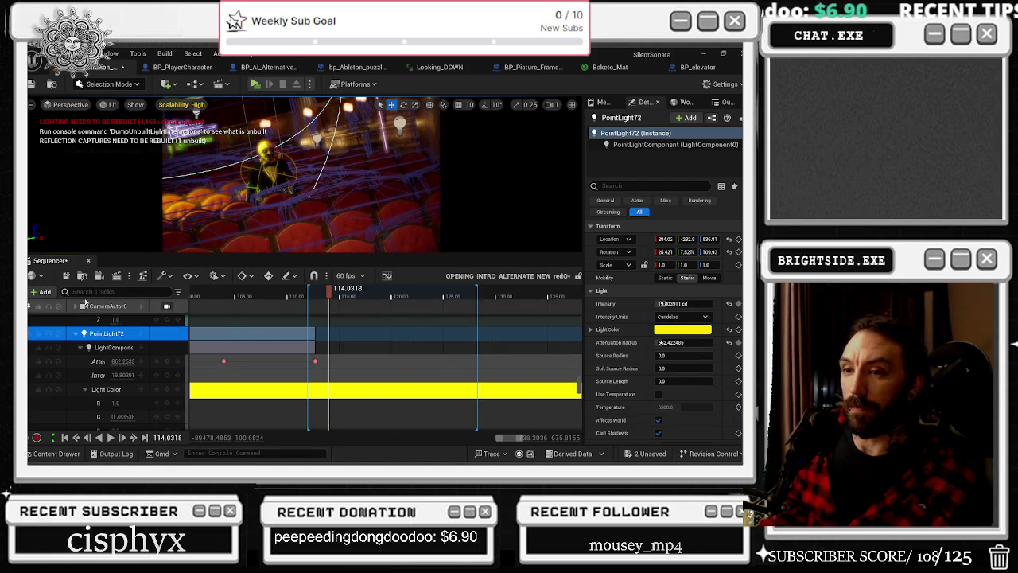
{"action": "scroll", "coordinate": [139, 381], "scroll_direction": "down", "scroll_amount": 3}
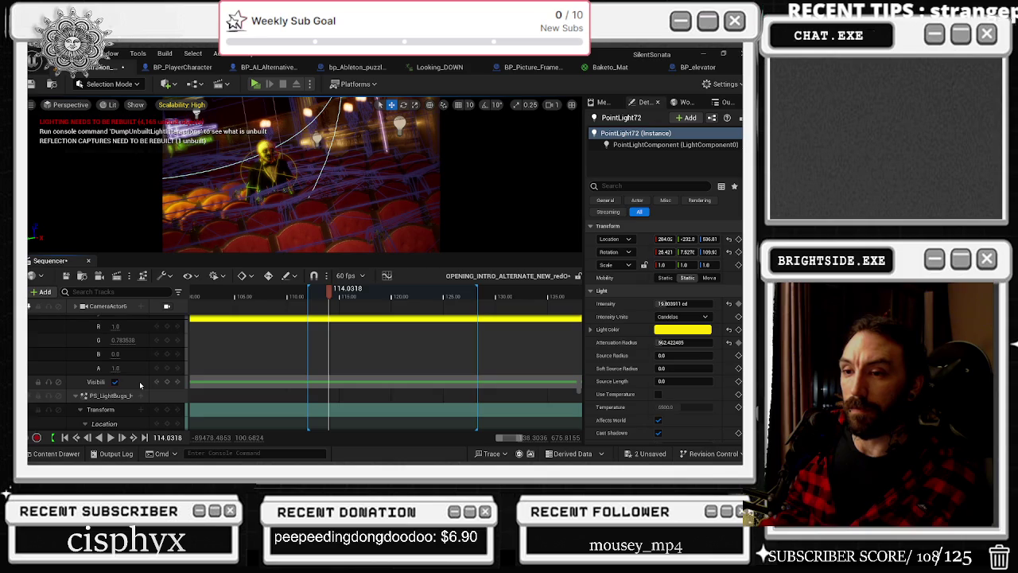
{"action": "left_click", "coordinate": [139, 385]}
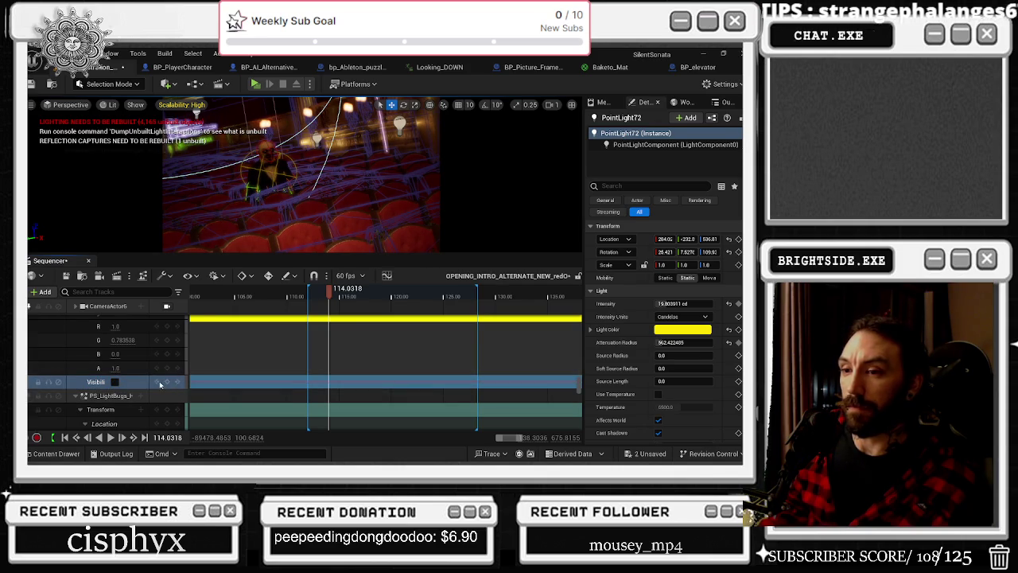
{"action": "left_click", "coordinate": [165, 382]}
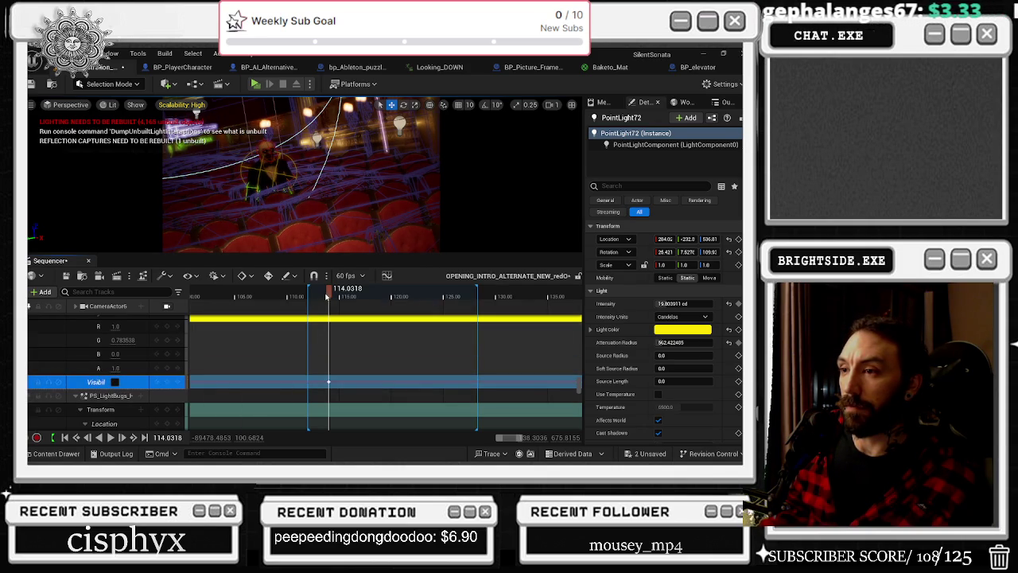
{"action": "left_click_drag", "start_coordinate": [326, 296], "coordinate": [308, 296]}
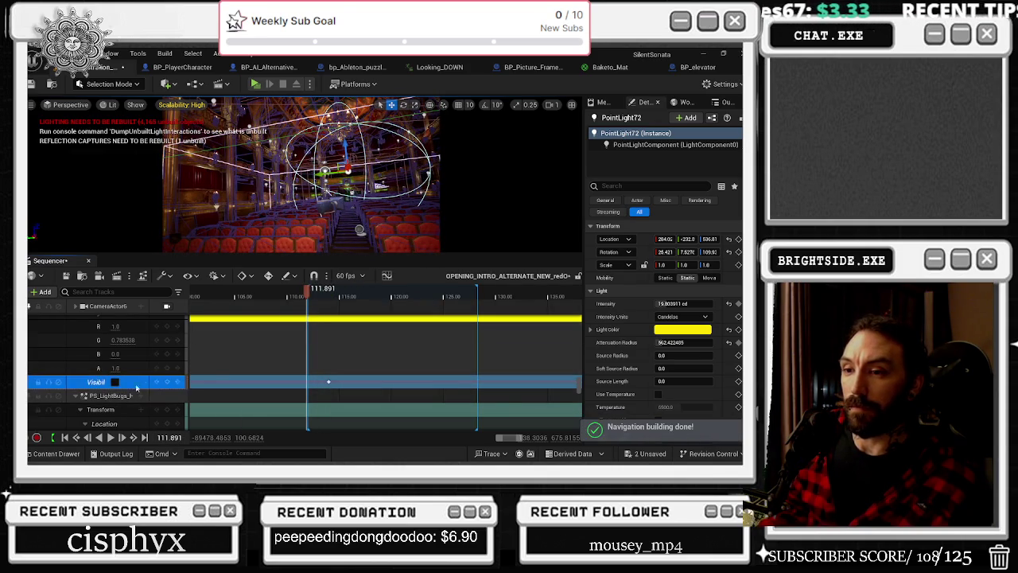
{"action": "left_click", "coordinate": [115, 382]}
{"action": "left_click", "coordinate": [306, 318]}
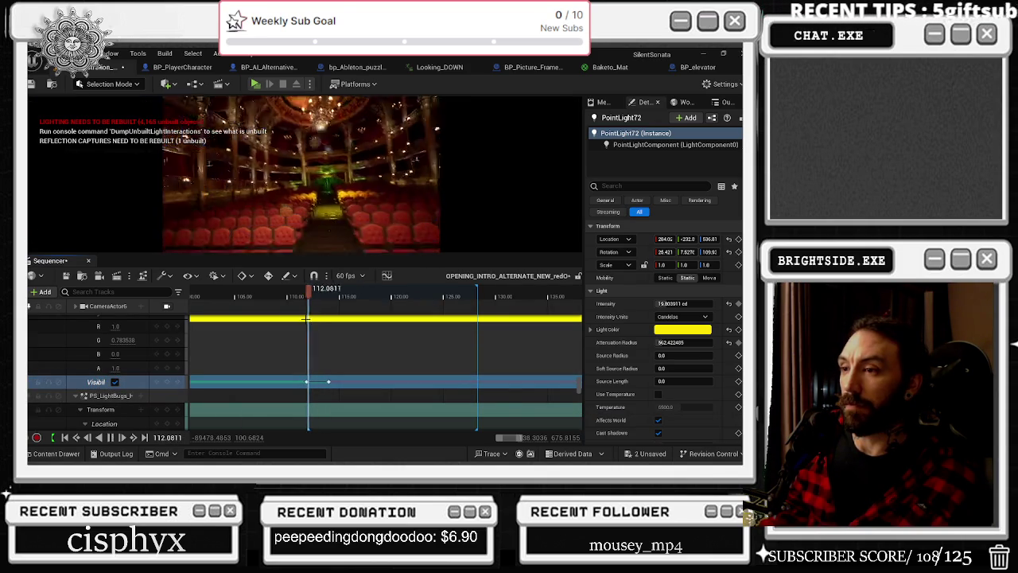
{"action": "left_click", "coordinate": [312, 296]}
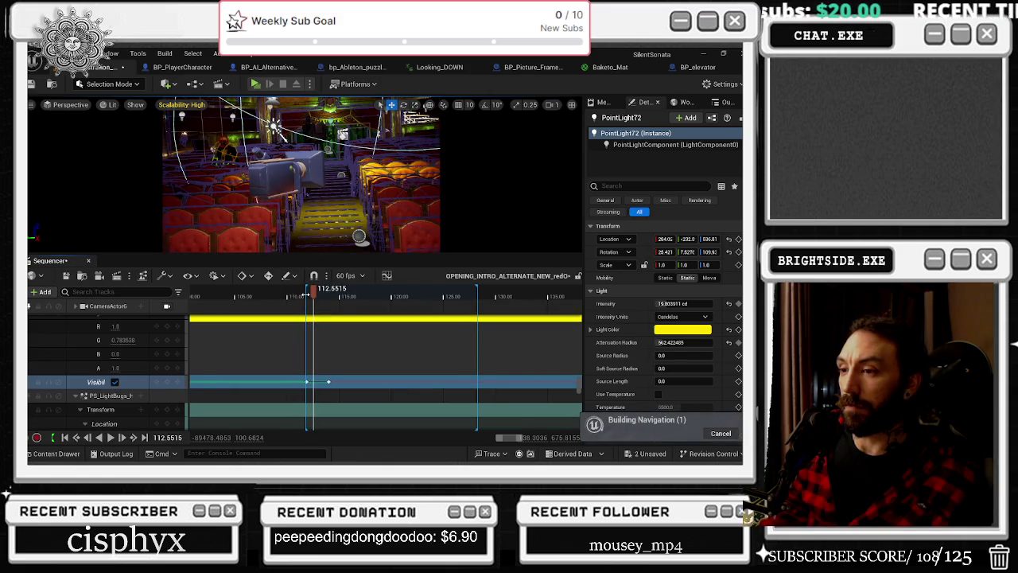
{"action": "left_click_drag", "start_coordinate": [273, 295], "coordinate": [292, 293]}
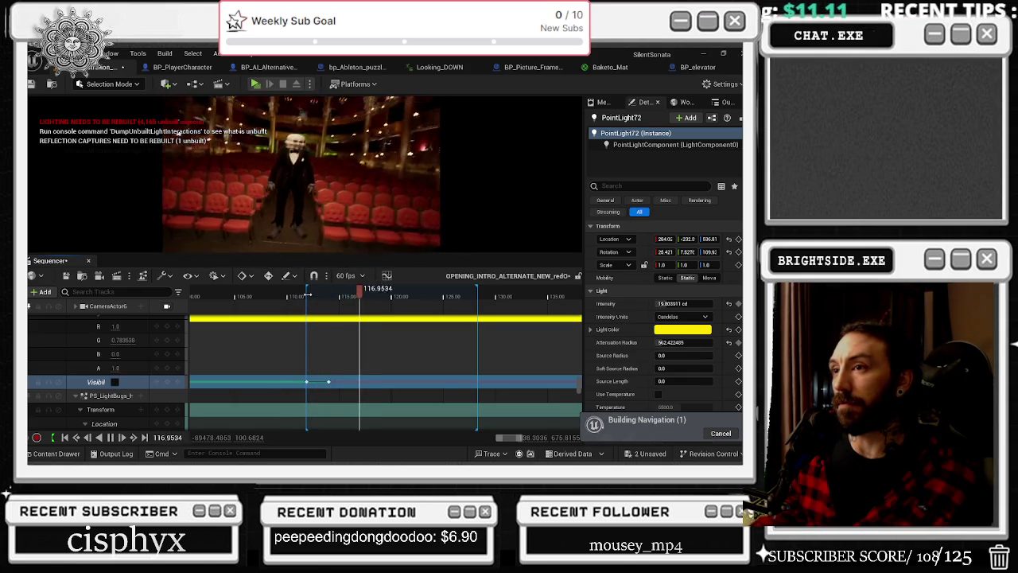
{"action": "left_click", "coordinate": [268, 296]}
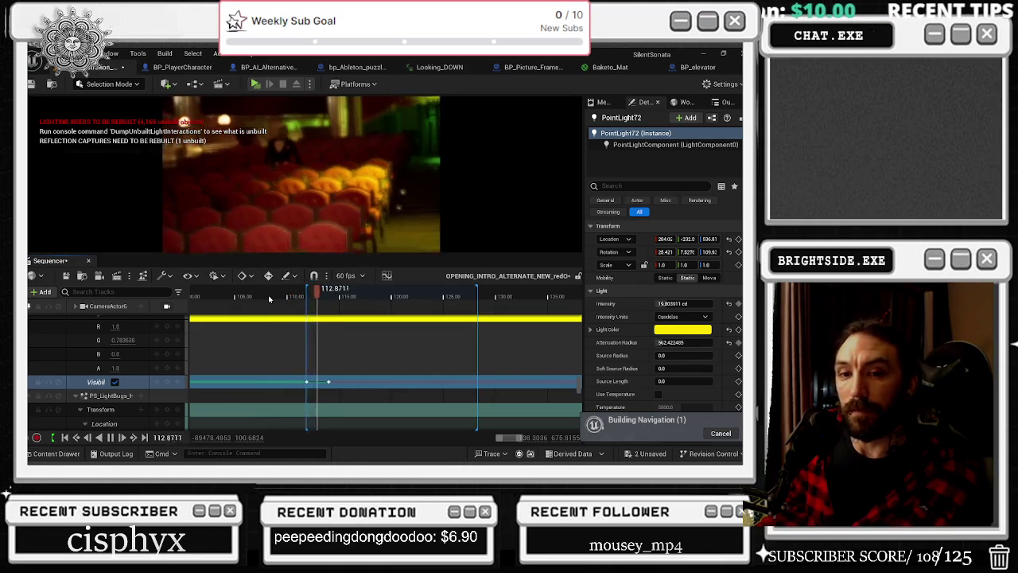
{"action": "key", "text": "space"}
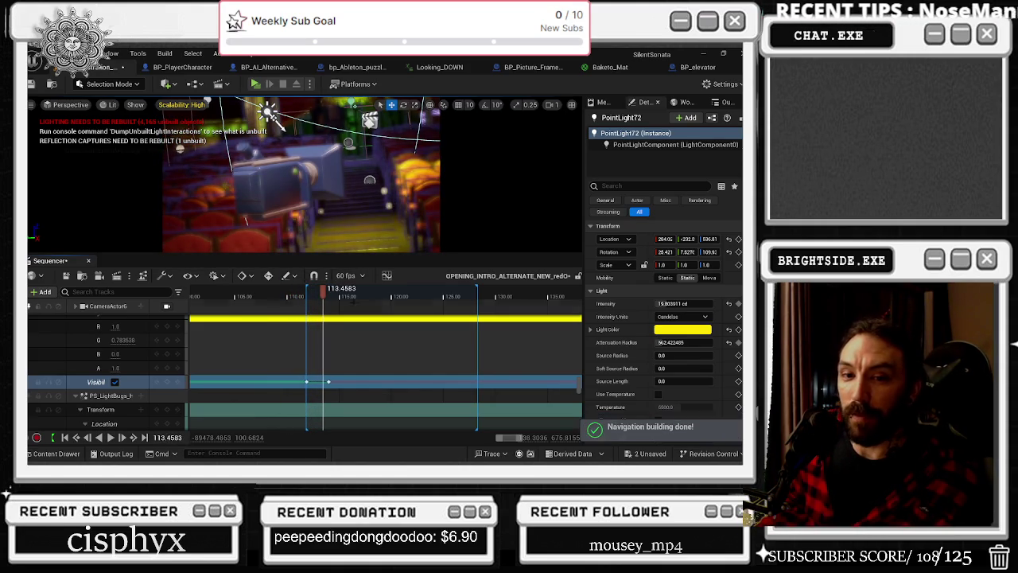
{"action": "left_click", "coordinate": [276, 296]}
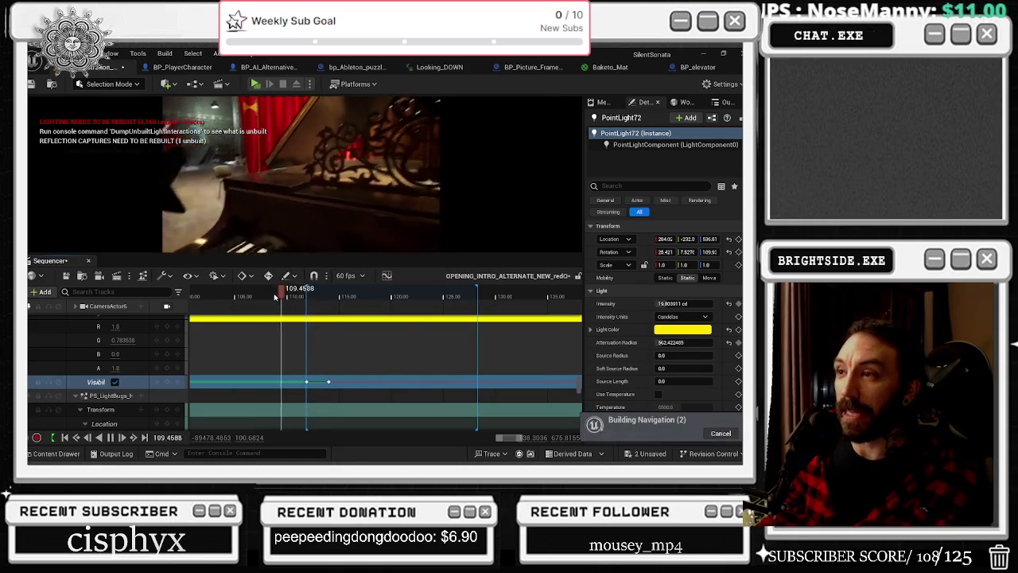
{"action": "left_click", "coordinate": [251, 298]}
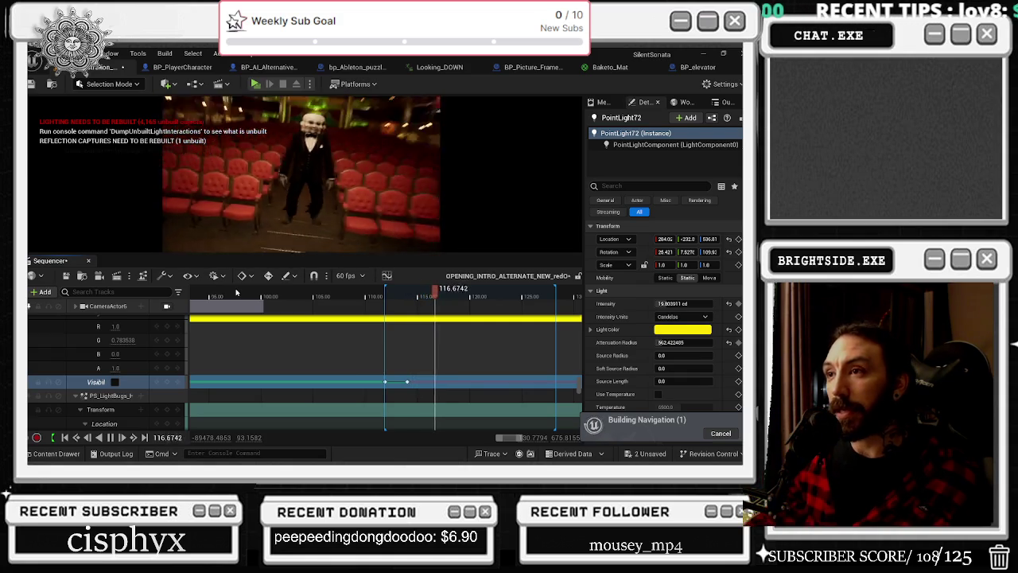
{"action": "left_click", "coordinate": [264, 295]}
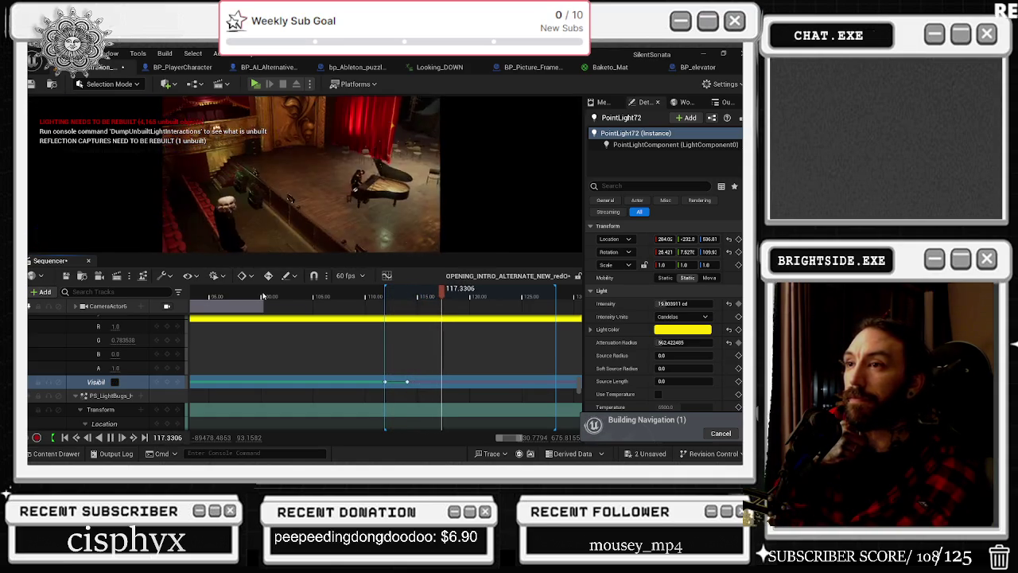
{"action": "key", "text": "space"}
{"action": "key", "text": "space"}
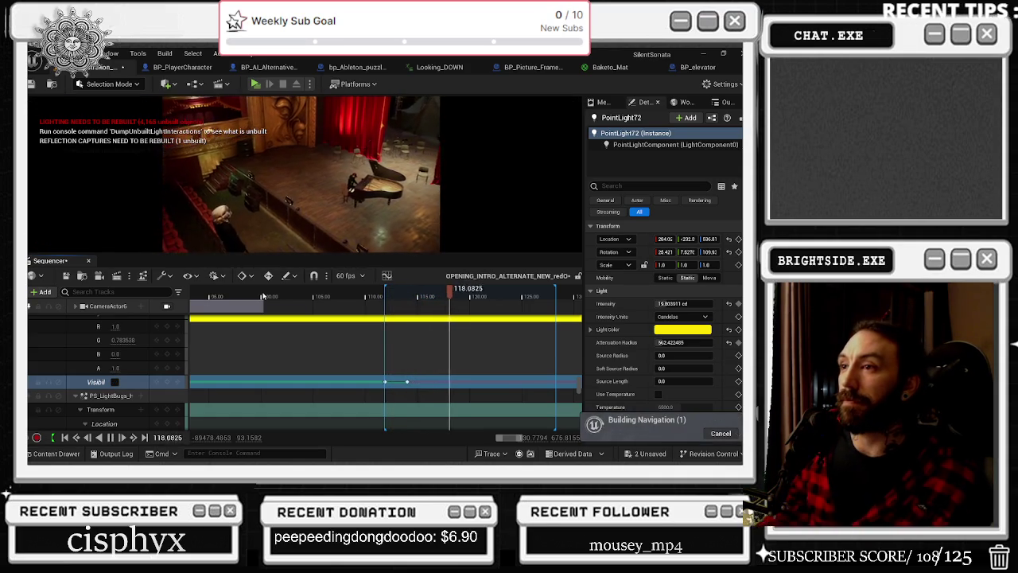
{"action": "key", "text": "space"}
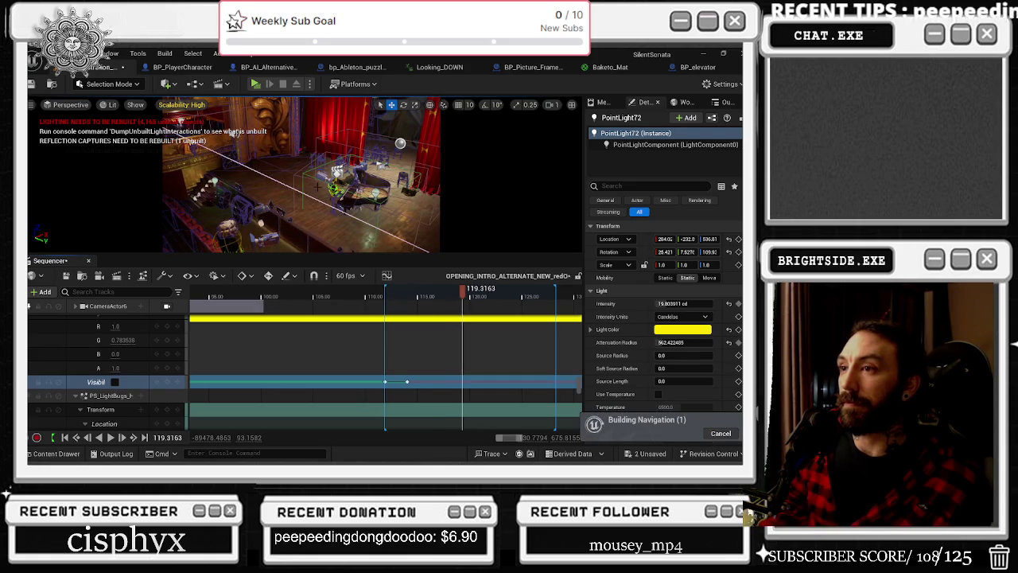
{"action": "left_click", "coordinate": [358, 187]}
{"action": "scroll", "coordinate": [494, 349], "scroll_direction": "down", "scroll_amount": 2}
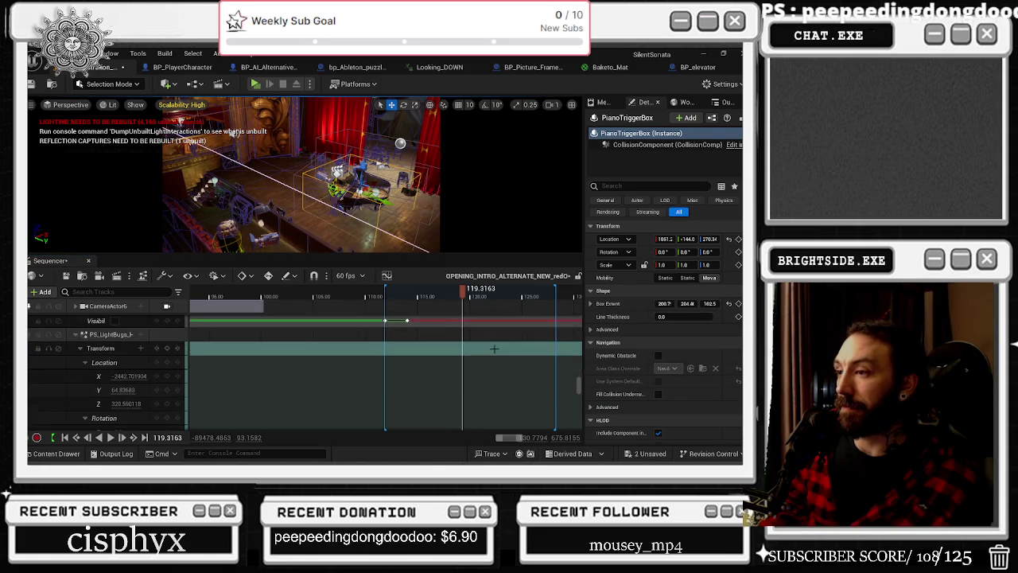
Drag PointLight72's second visibility key later to about 116 and play from just before it
{"action": "scroll", "coordinate": [494, 349], "scroll_direction": "up", "scroll_amount": 2}
{"action": "left_click", "coordinate": [403, 297]}
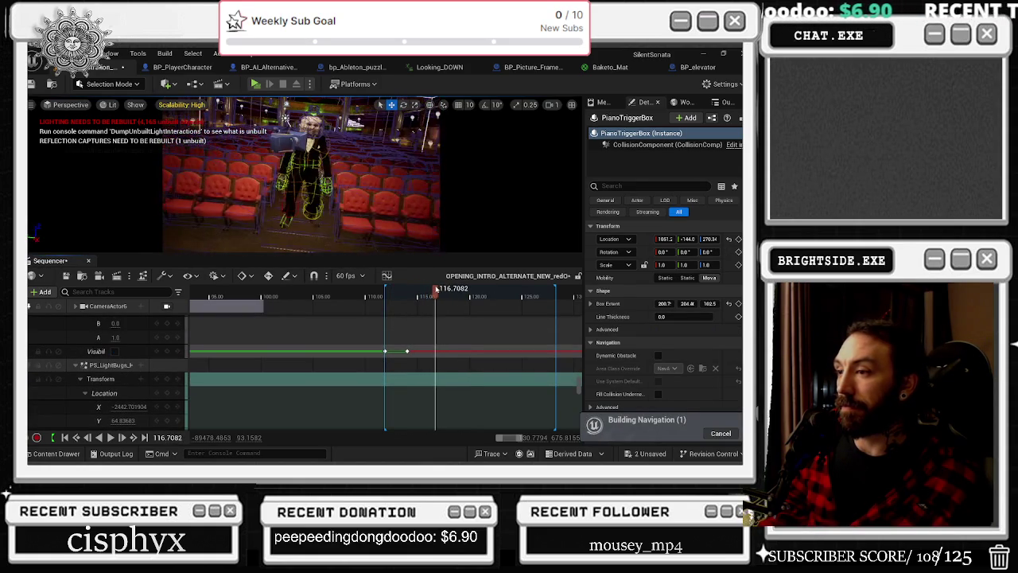
{"action": "left_click", "coordinate": [408, 351]}
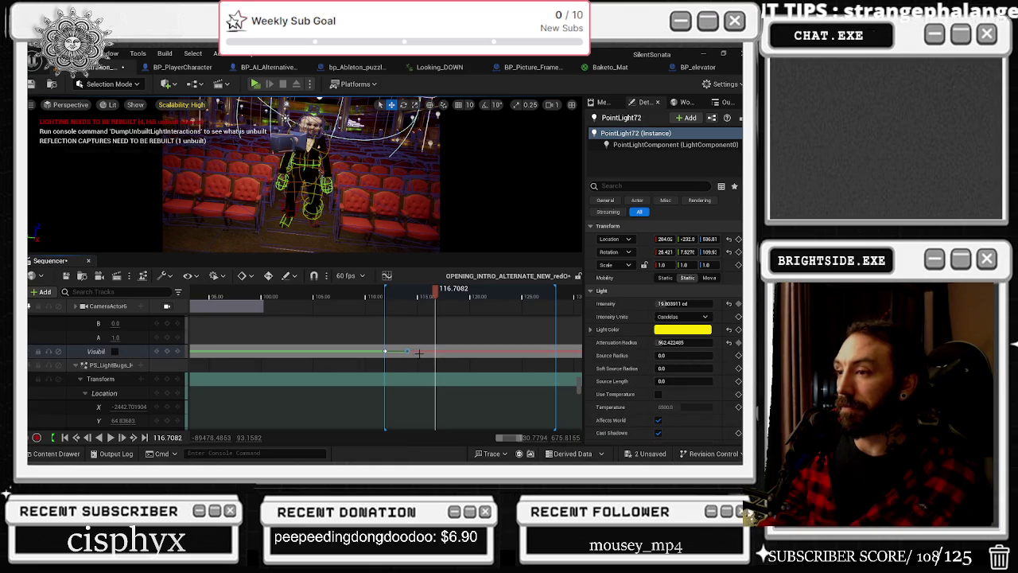
{"action": "left_click_drag", "start_coordinate": [408, 352], "coordinate": [431, 351]}
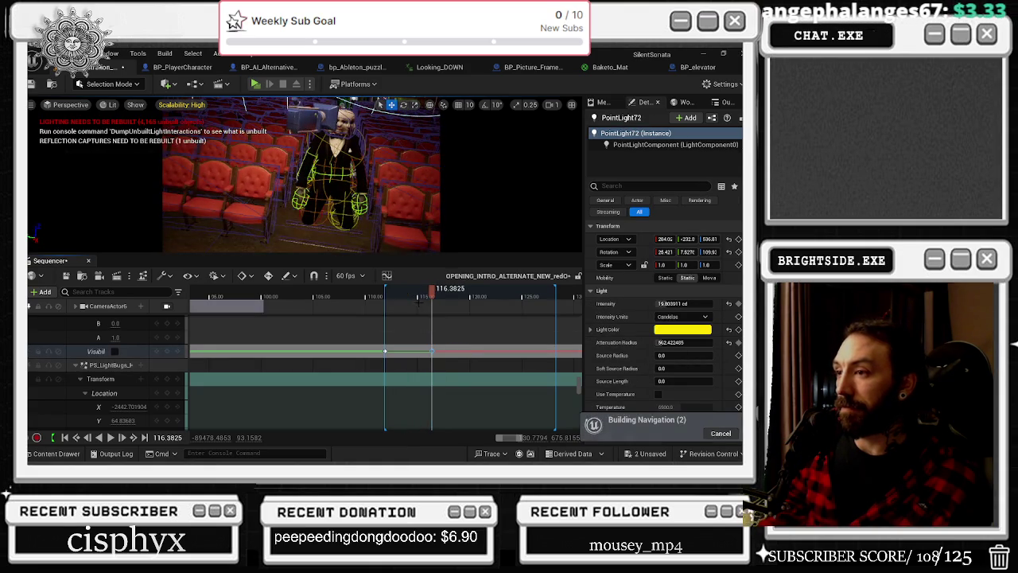
{"action": "left_click", "coordinate": [389, 296]}
{"action": "key", "text": "space"}
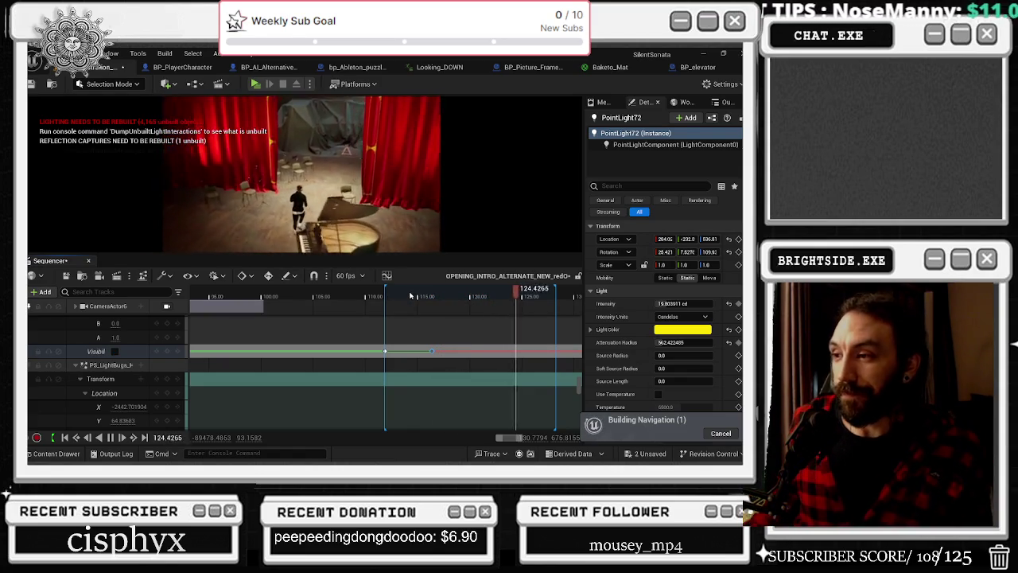
{"action": "left_click", "coordinate": [344, 296]}
{"action": "left_click_drag", "start_coordinate": [338, 298], "coordinate": [305, 299]}
{"action": "key", "text": "alt+Tab"}
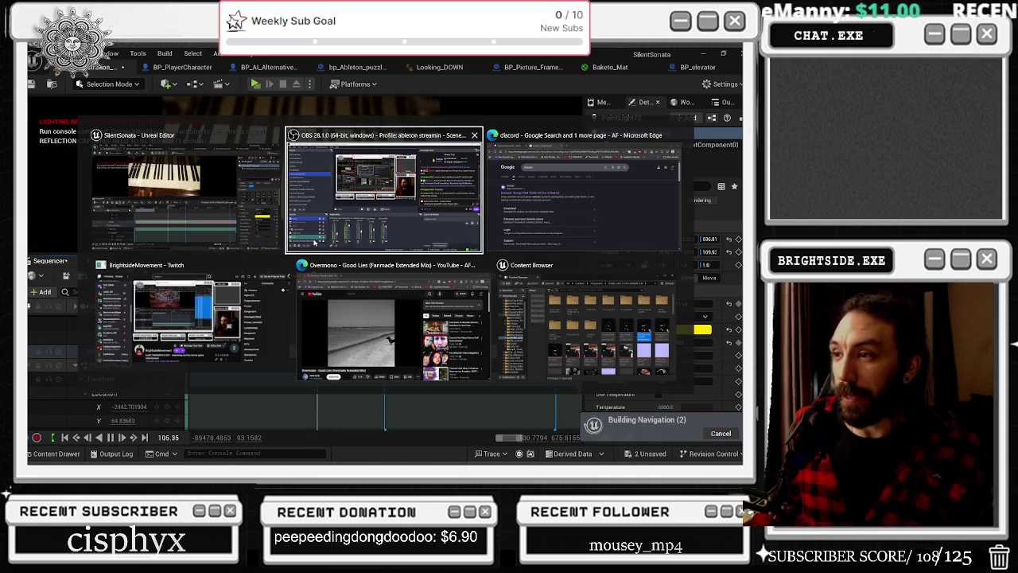
{"action": "key", "text": "Escape"}
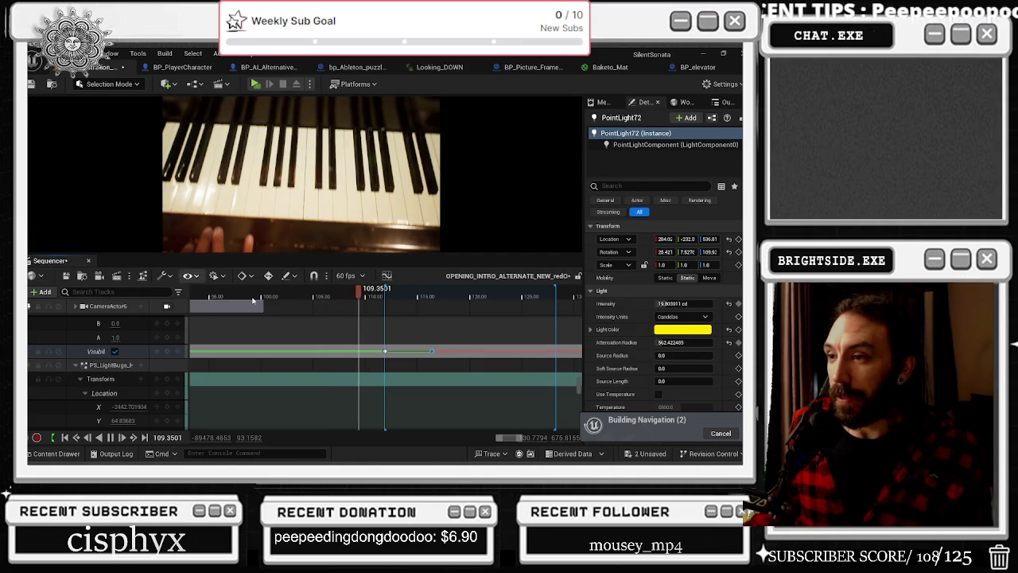
{"action": "left_click", "coordinate": [213, 298]}
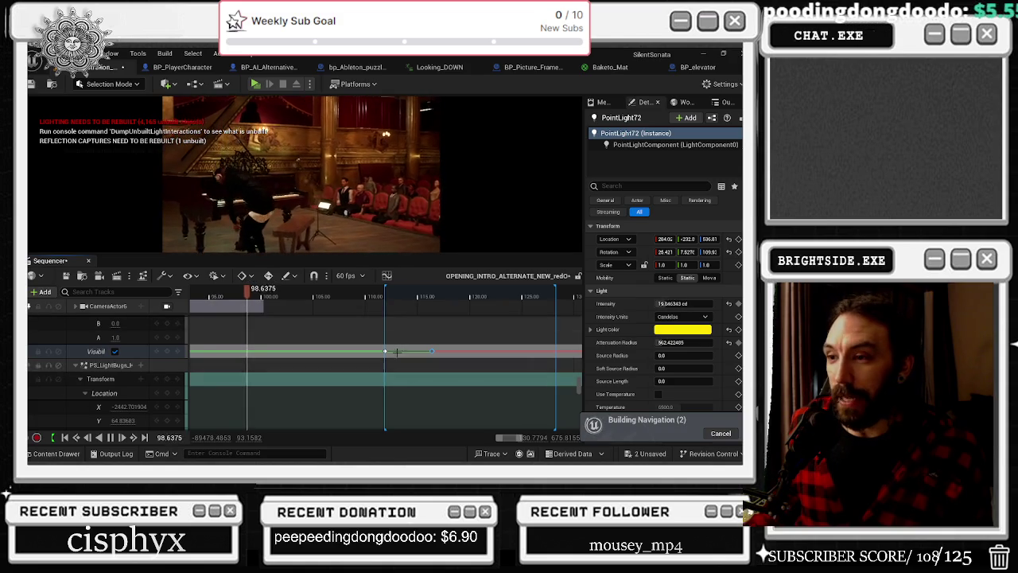
{"action": "scroll", "coordinate": [324, 340], "scroll_direction": "down", "scroll_amount": 5}
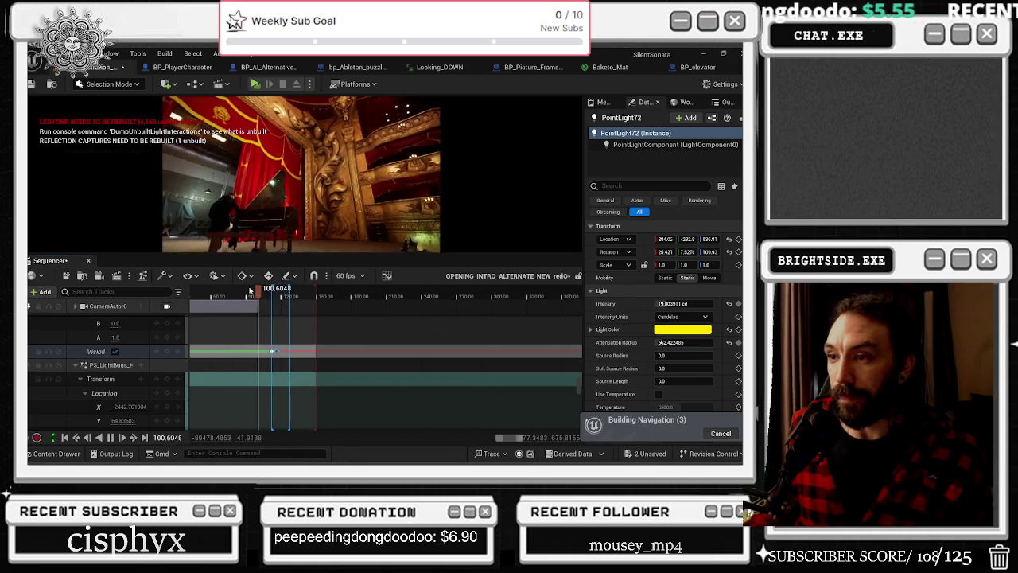
{"action": "left_click", "coordinate": [215, 298]}
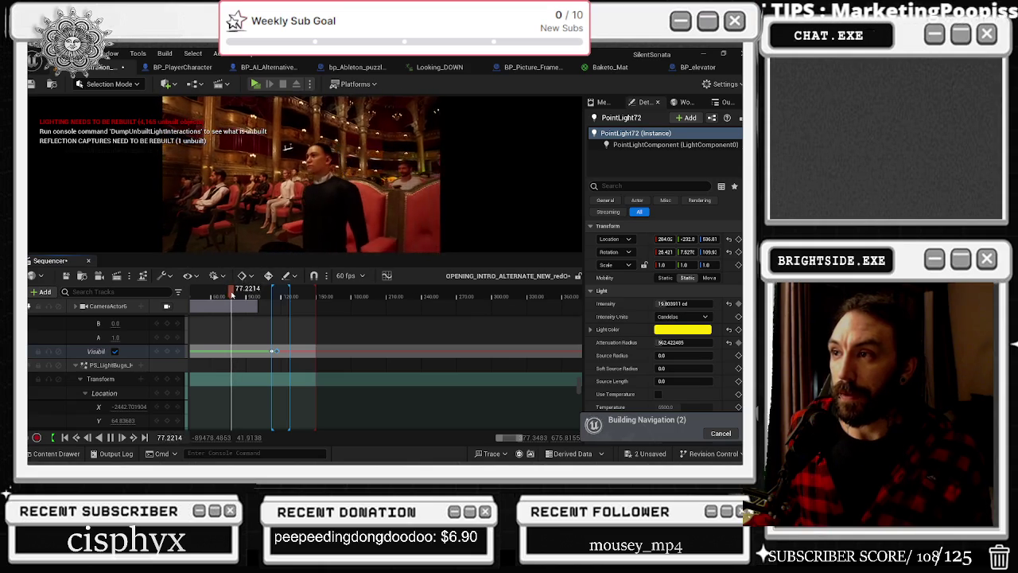
{"action": "left_click", "coordinate": [269, 296]}
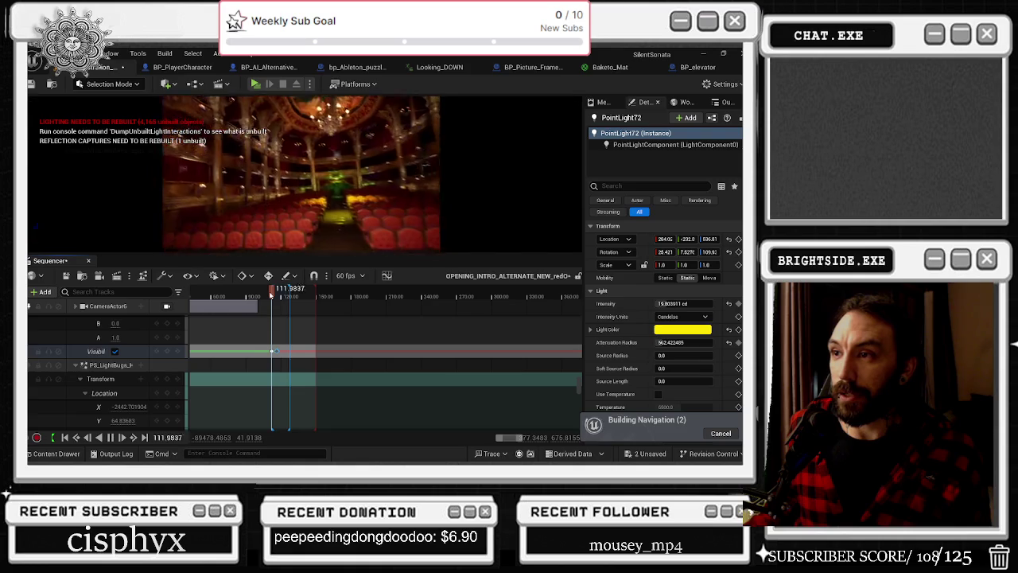
{"action": "left_click", "coordinate": [271, 296]}
{"action": "left_click_drag", "start_coordinate": [318, 175], "coordinate": [338, 127]}
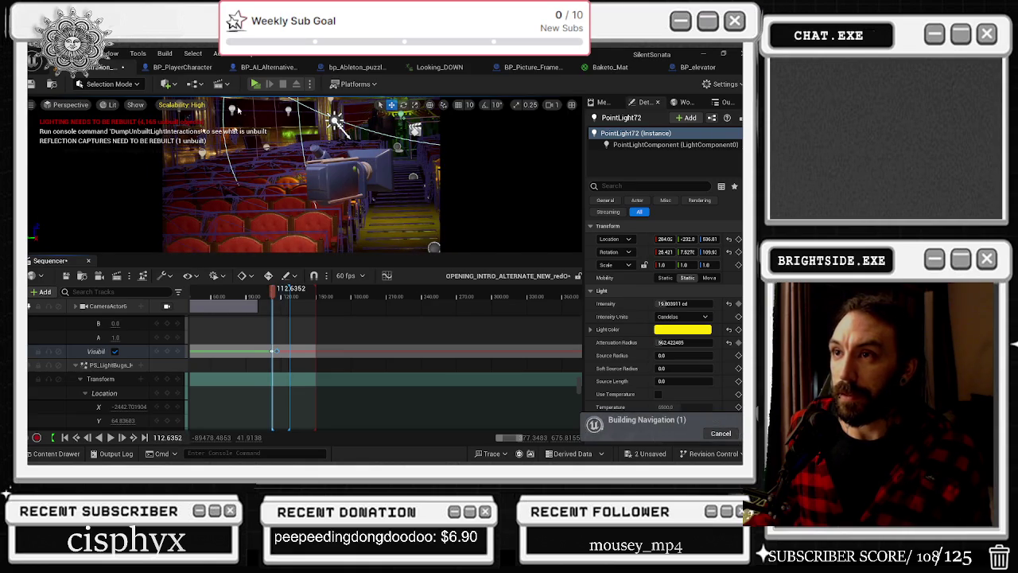
{"action": "left_click", "coordinate": [338, 127]}
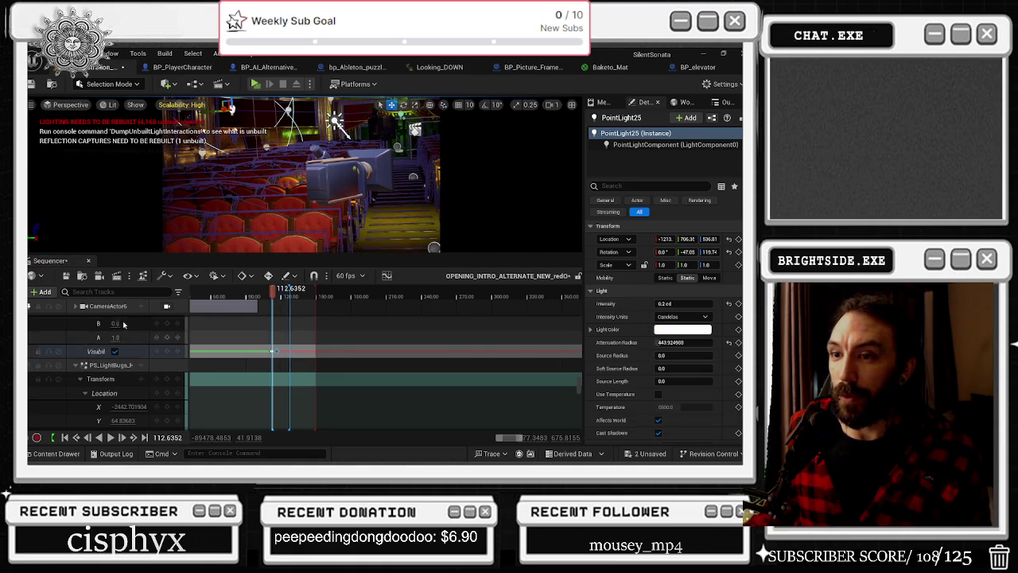
Scrub to about frame 112 and key PointLight72's visibility off
{"action": "scroll", "coordinate": [131, 358], "scroll_direction": "down", "scroll_amount": 5}
{"action": "scroll", "coordinate": [143, 360], "scroll_direction": "up", "scroll_amount": 1}
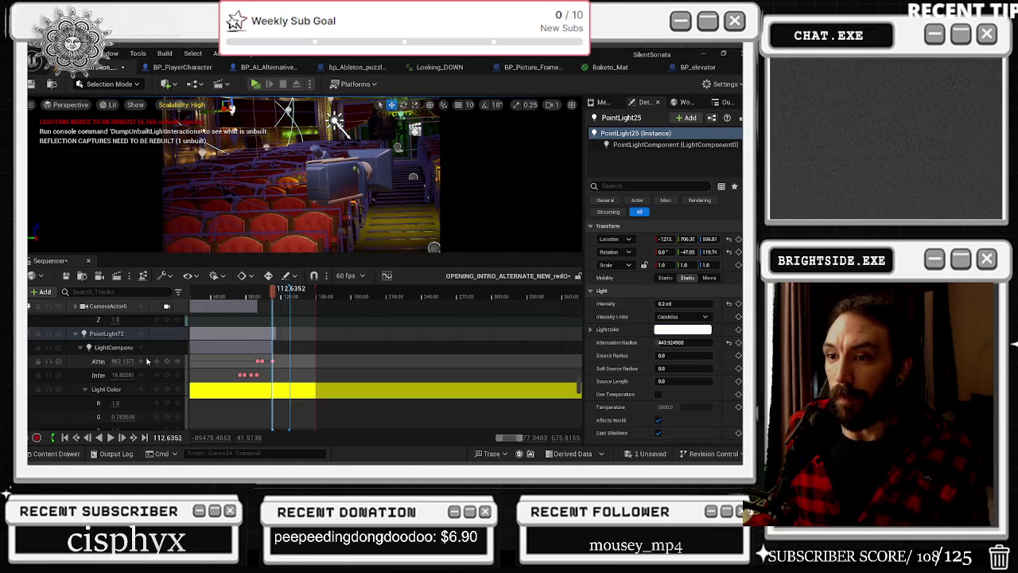
{"action": "scroll", "coordinate": [238, 373], "scroll_direction": "down", "scroll_amount": 2}
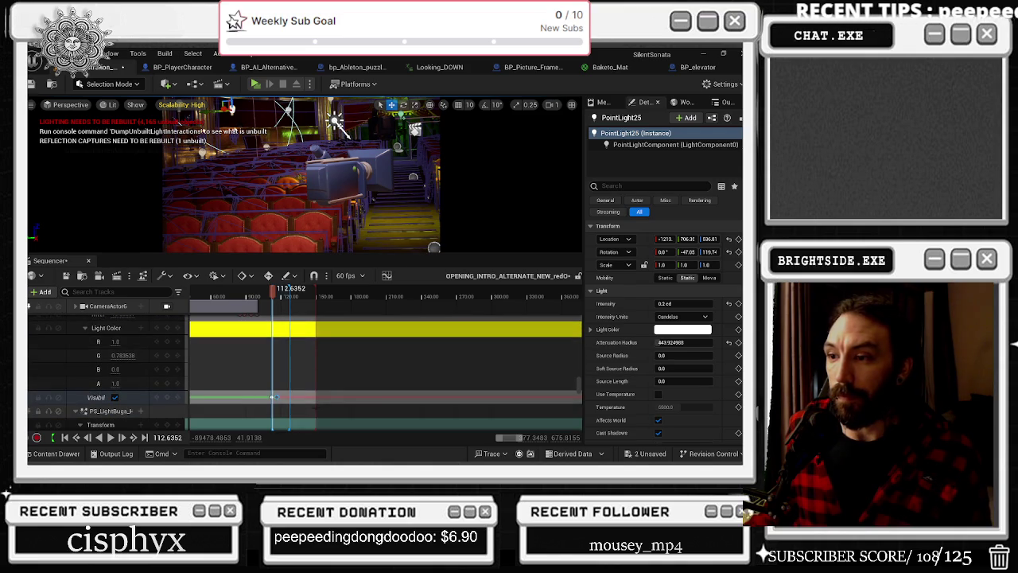
{"action": "scroll", "coordinate": [288, 403], "scroll_direction": "up", "scroll_amount": 1, "text": "ctrl"}
{"action": "scroll", "coordinate": [289, 404], "scroll_direction": "up", "scroll_amount": 1, "text": "ctrl"}
{"action": "mouse_move", "coordinate": [278, 293]}
{"action": "left_mouse_down"}
{"action": "mouse_move", "coordinate": [313, 296]}
{"action": "mouse_move", "coordinate": [262, 299]}
{"action": "mouse_move", "coordinate": [272, 296]}
{"action": "mouse_move", "coordinate": [275, 318]}
{"action": "left_mouse_up"}
{"action": "scroll", "coordinate": [271, 299], "scroll_direction": "up", "scroll_amount": 3}
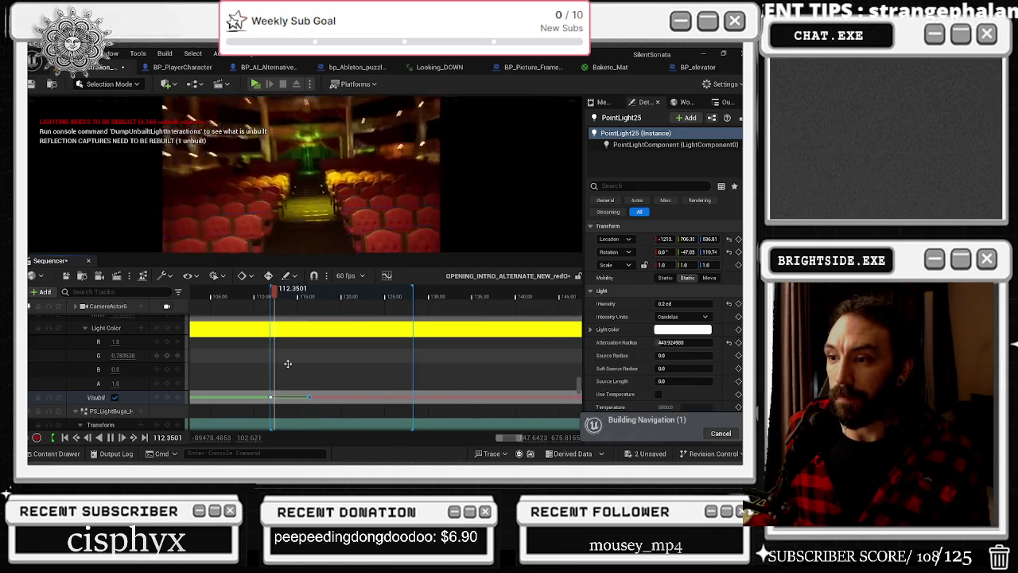
{"action": "left_click", "coordinate": [136, 400]}
{"action": "left_click", "coordinate": [114, 397]}
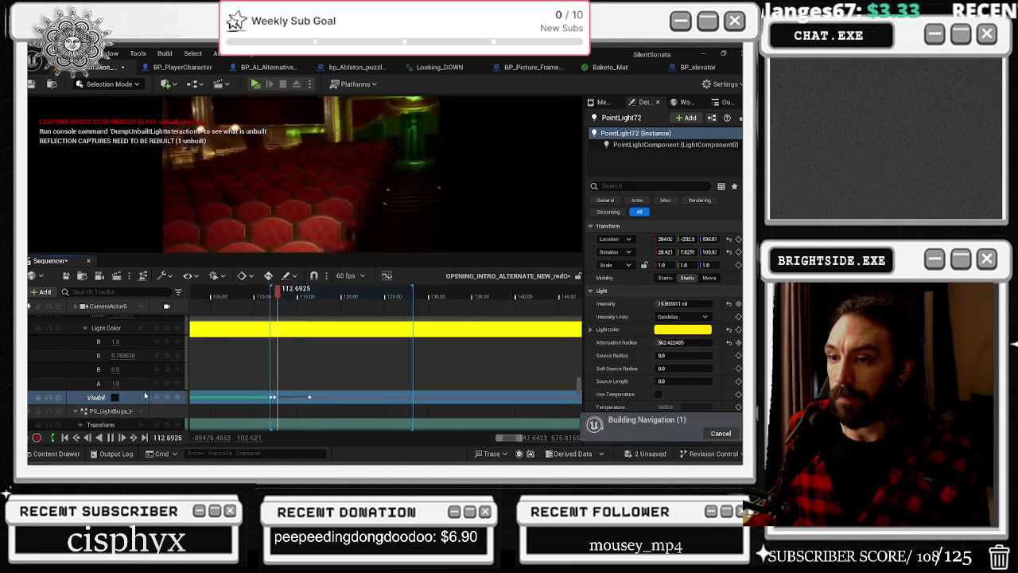
Add alternating on/off visibility keys through about frame 116 to make the light flicker
{"action": "left_click", "coordinate": [115, 397]}
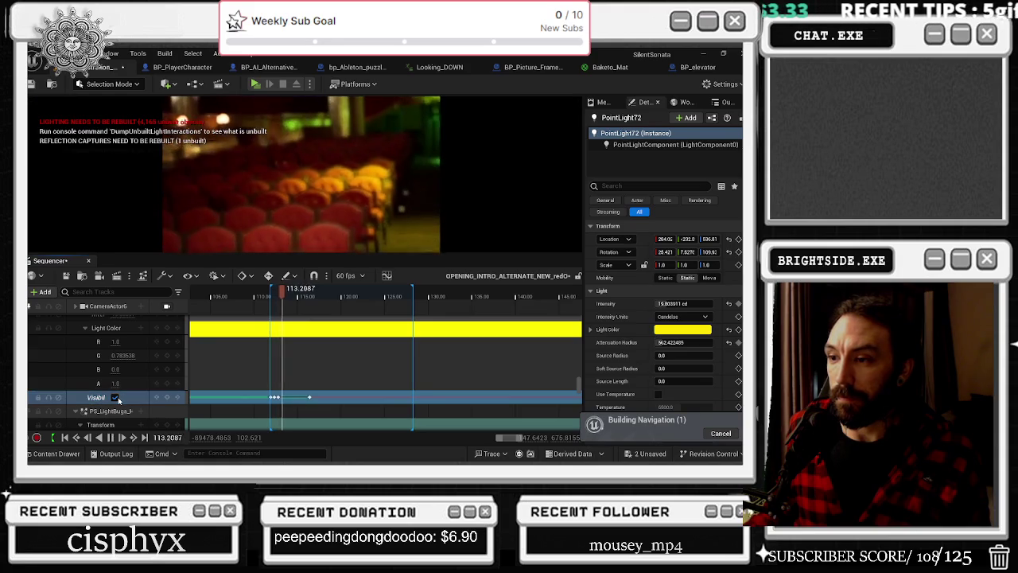
{"action": "left_click", "coordinate": [115, 397]}
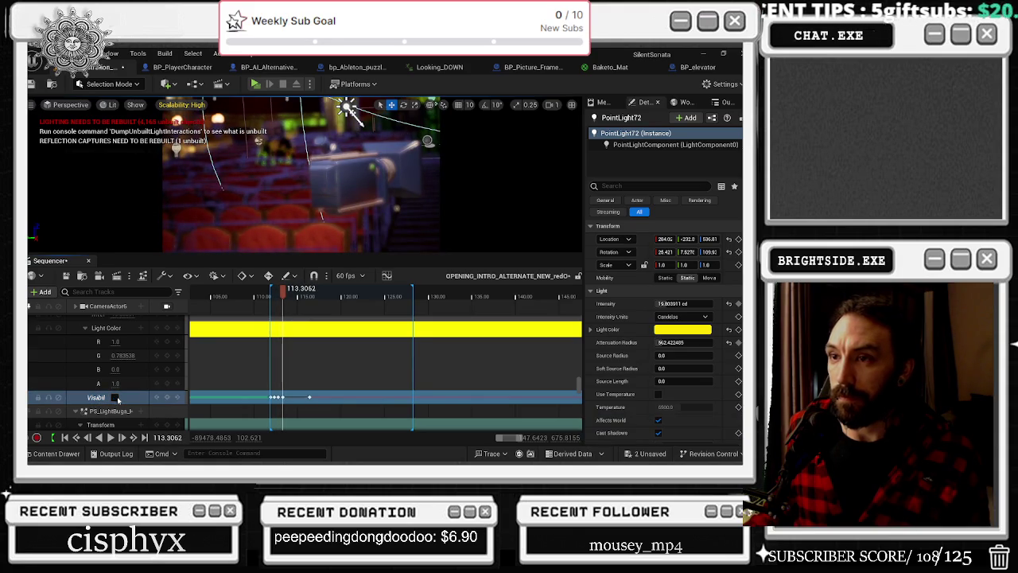
{"action": "left_click", "coordinate": [116, 397]}
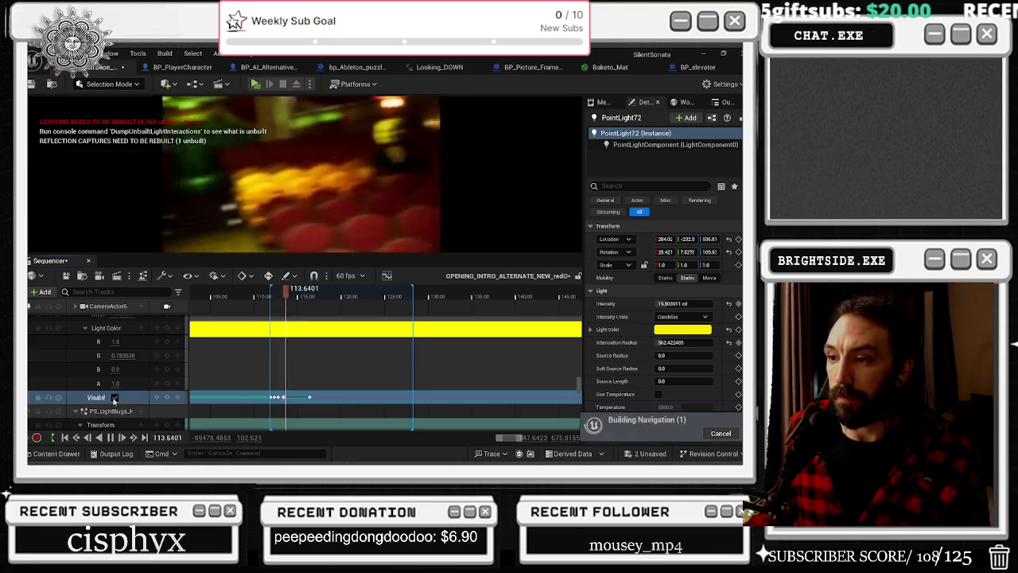
{"action": "left_click", "coordinate": [116, 397]}
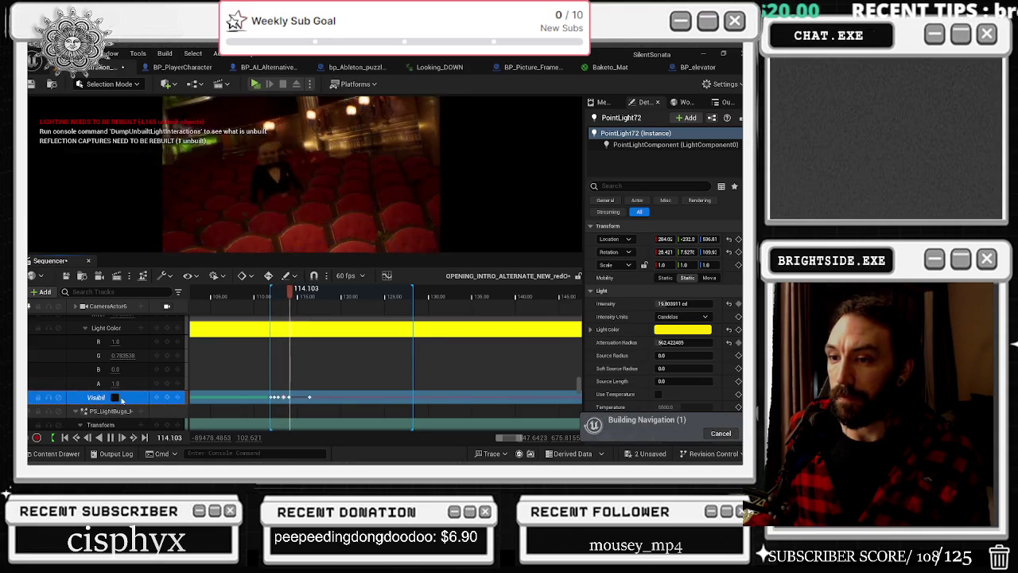
{"action": "left_click", "coordinate": [115, 397]}
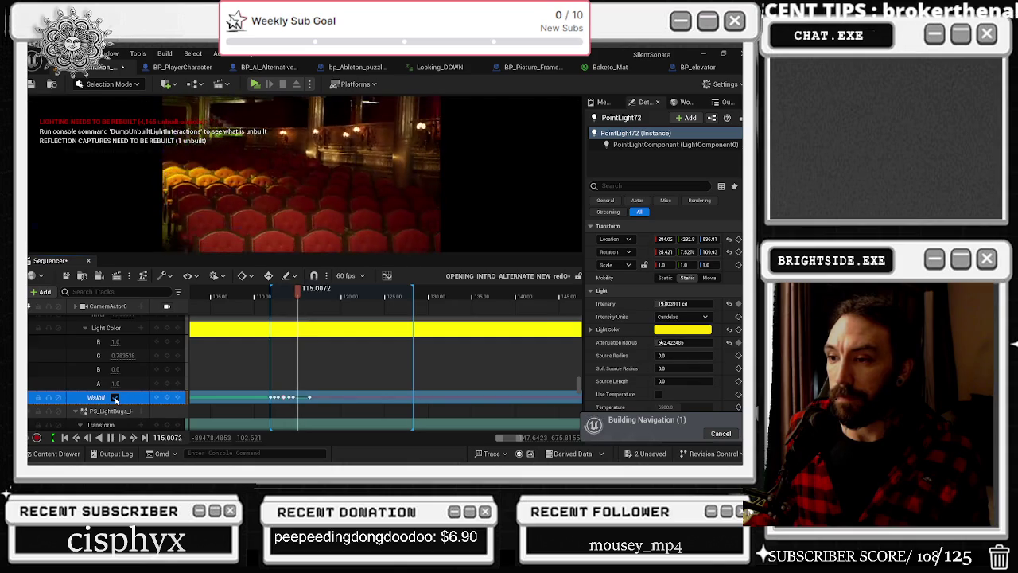
{"action": "left_click", "coordinate": [115, 397]}
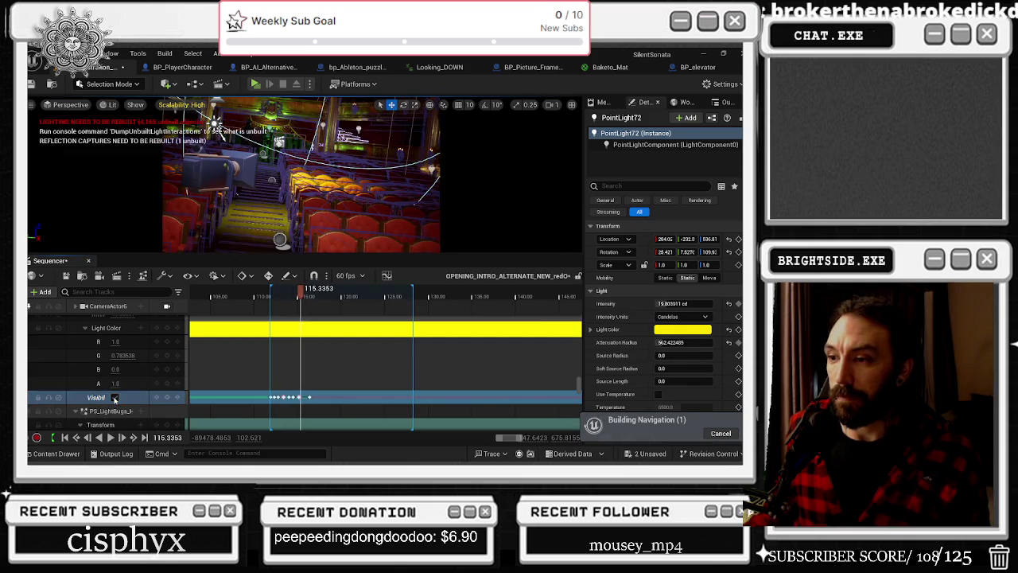
Replay the flicker from slightly earlier to check the visibility keys
{"action": "left_click", "coordinate": [265, 296]}
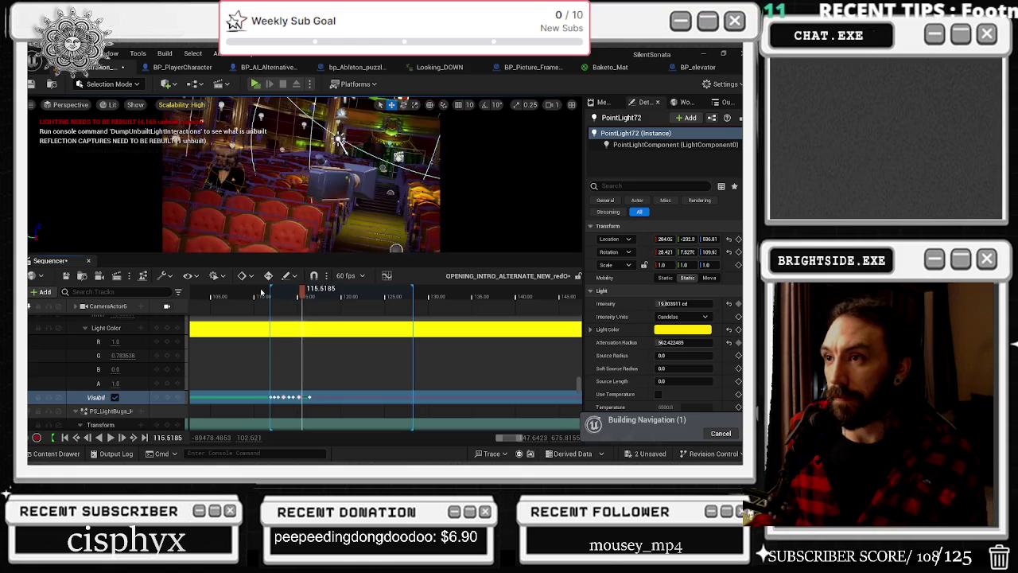
{"action": "scroll", "coordinate": [273, 400], "scroll_direction": "up", "scroll_amount": 5}
{"action": "scroll", "coordinate": [279, 406], "scroll_direction": "left", "scroll_amount": 2}
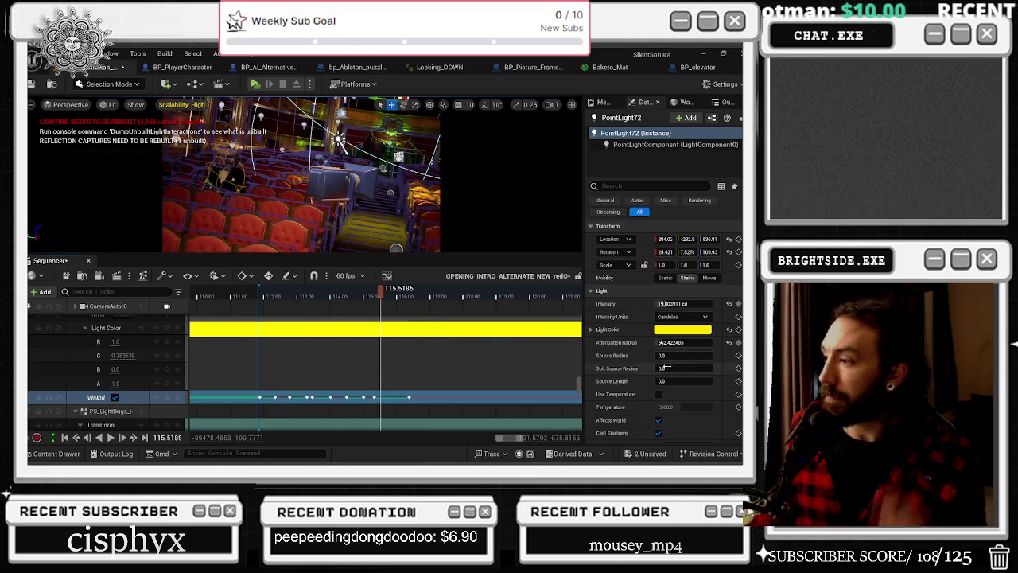
{"action": "scroll", "coordinate": [653, 368], "scroll_direction": "down", "scroll_amount": 2}
{"action": "scroll", "coordinate": [689, 351], "scroll_direction": "down", "scroll_amount": 6}
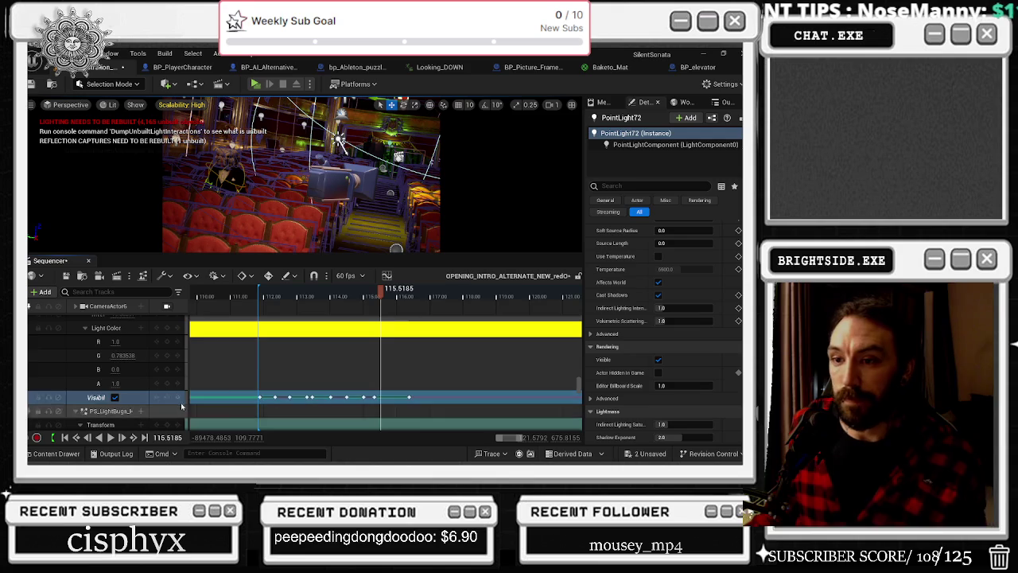
{"action": "scroll", "coordinate": [175, 382], "scroll_direction": "up", "scroll_amount": 4}
Add a Light Function Material track to PointLight72's light component with a key at 110.5
{"action": "left_click", "coordinate": [140, 349]}
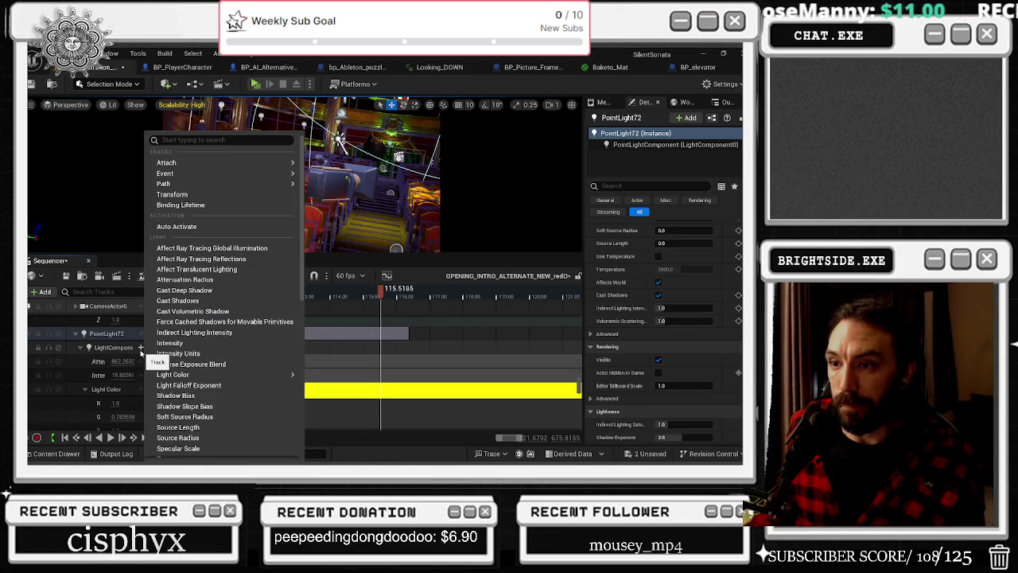
{"action": "key", "text": "BackSpace"}
{"action": "type", "text": "fun"}
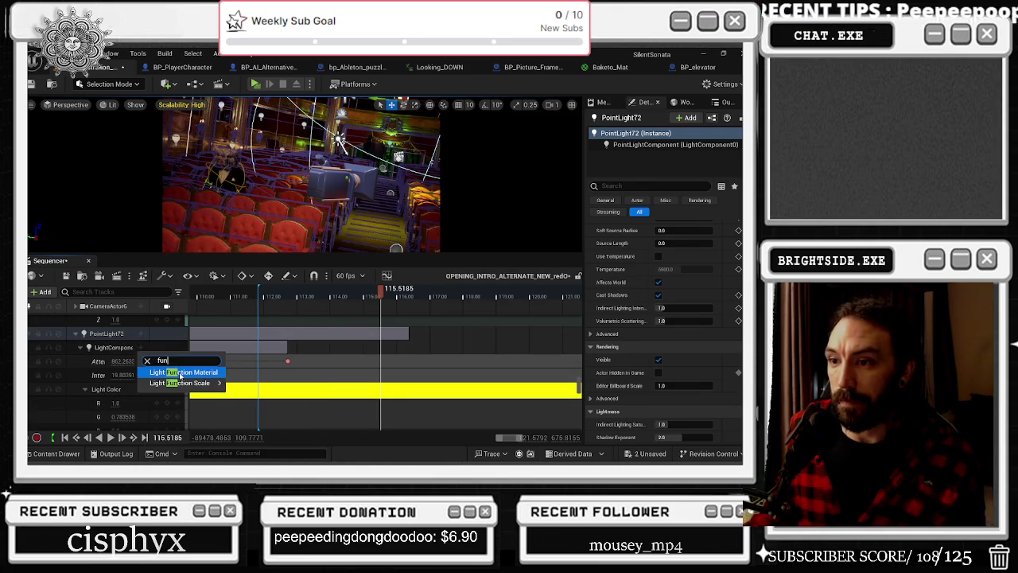
{"action": "left_click", "coordinate": [181, 374]}
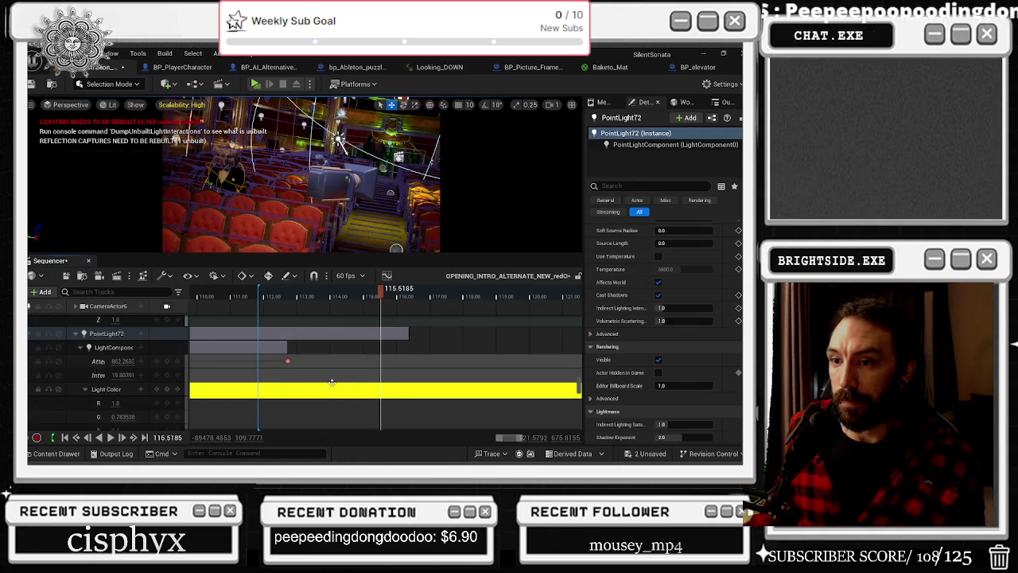
{"action": "scroll", "coordinate": [114, 381], "scroll_direction": "down", "scroll_amount": 3}
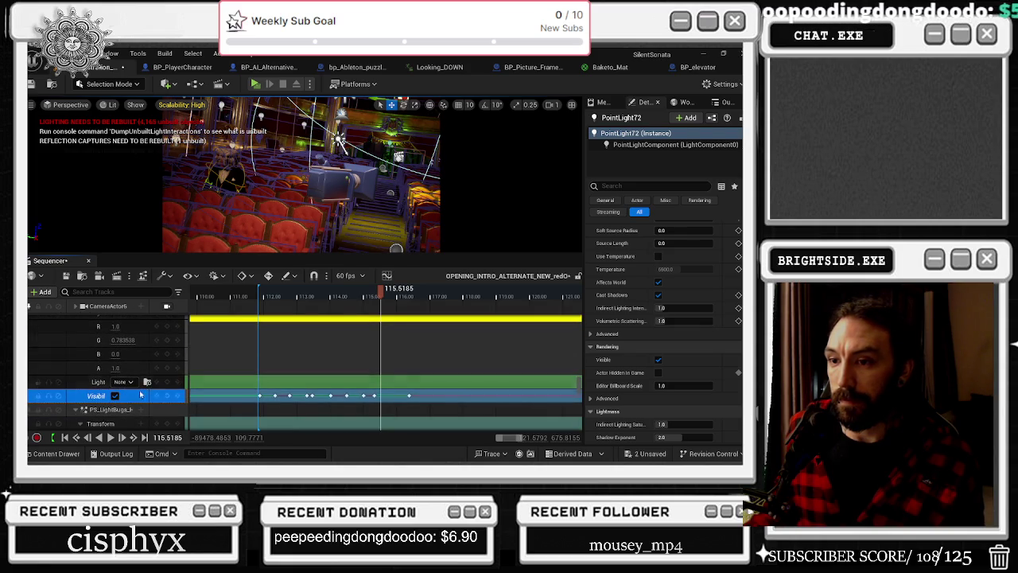
{"action": "left_click", "coordinate": [167, 383]}
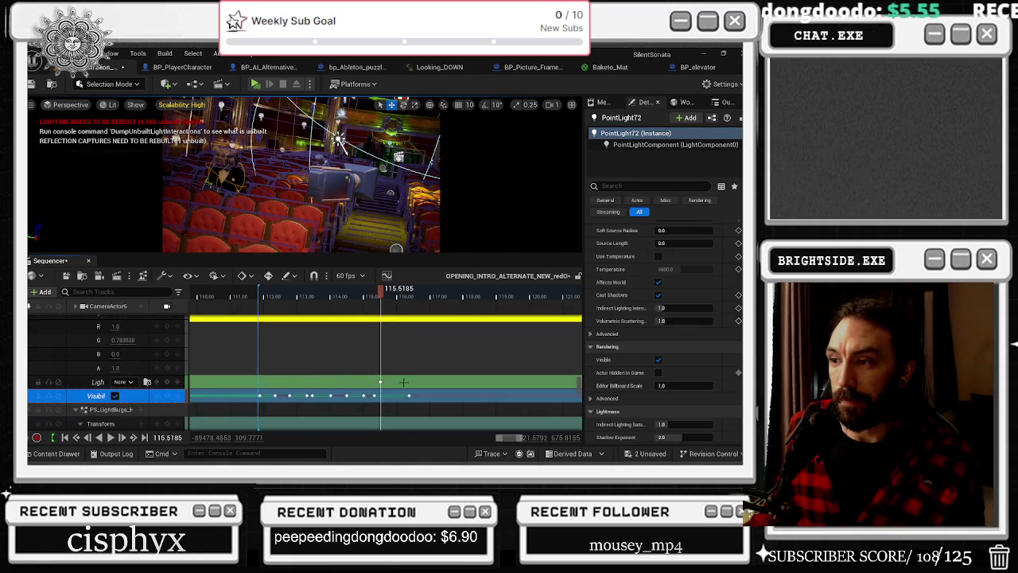
{"action": "left_click_drag", "start_coordinate": [382, 382], "coordinate": [215, 381]}
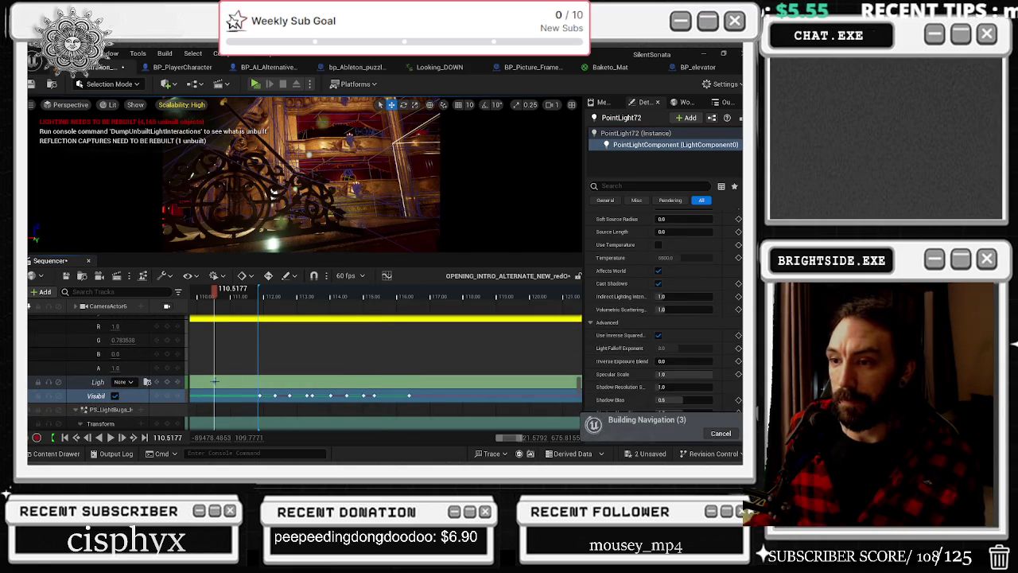
Set the key's material to flicker1_slowest and play to preview the flicker
{"action": "left_click", "coordinate": [125, 382]}
{"action": "type", "text": "f"}
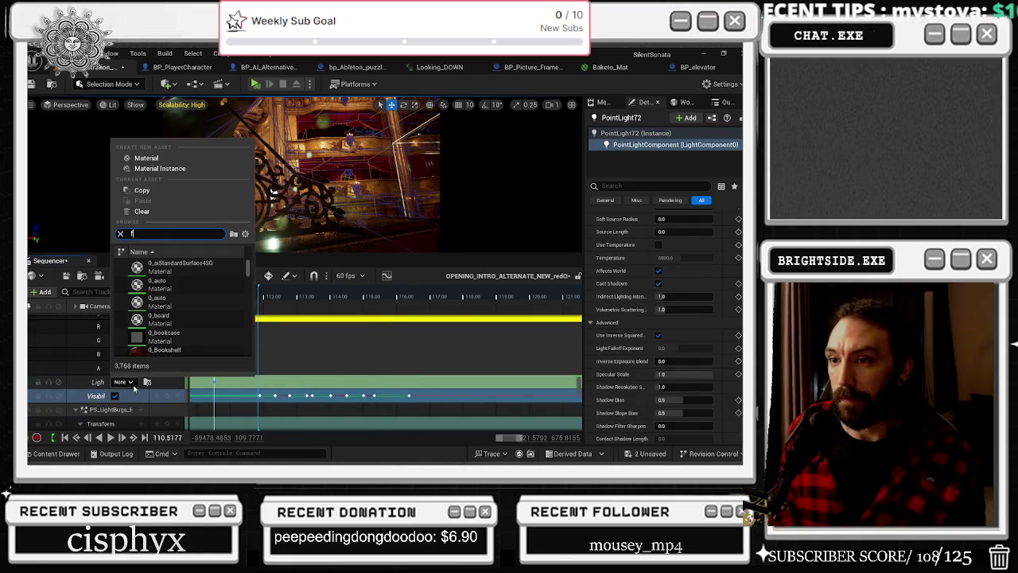
{"action": "type", "text": "lick"}
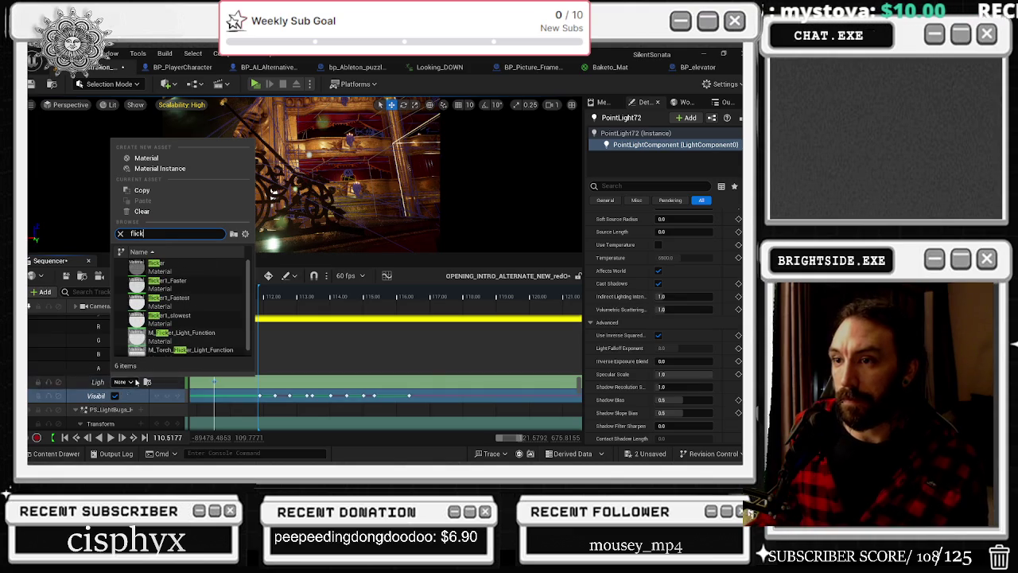
{"action": "left_click", "coordinate": [192, 319]}
{"action": "left_click_drag", "start_coordinate": [215, 291], "coordinate": [203, 294]}
{"action": "key", "text": "space"}
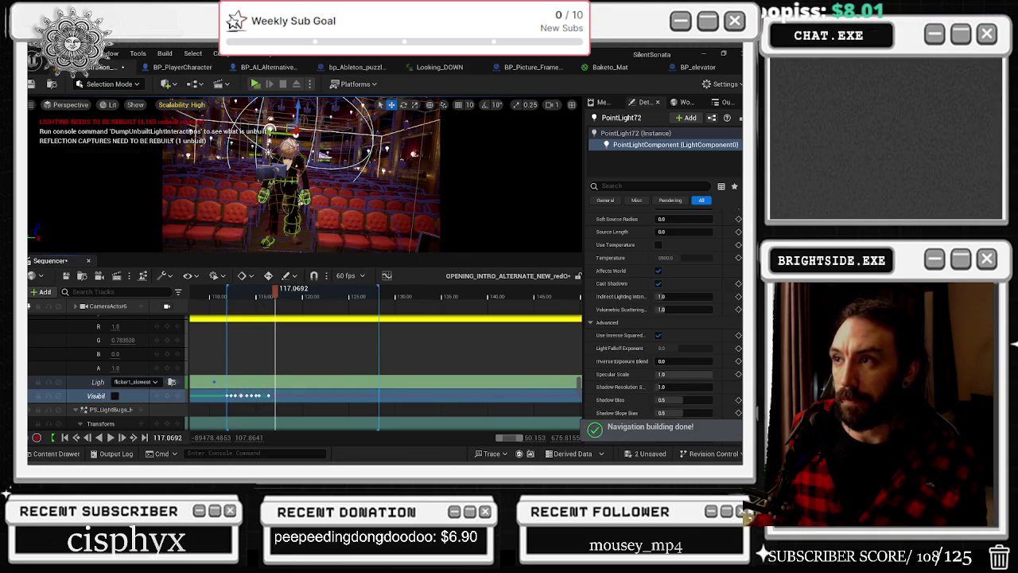
{"action": "left_click", "coordinate": [367, 149]}
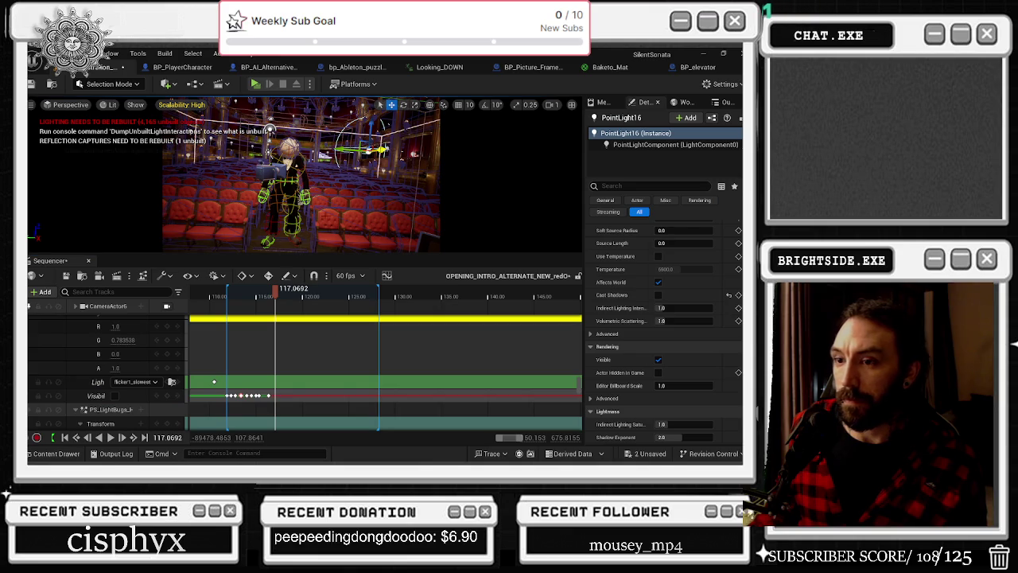
Add two more selected point lights to the sequence via Actor To Sequencer > Add Current Selection
{"action": "left_click", "coordinate": [411, 116], "text": "ctrl"}
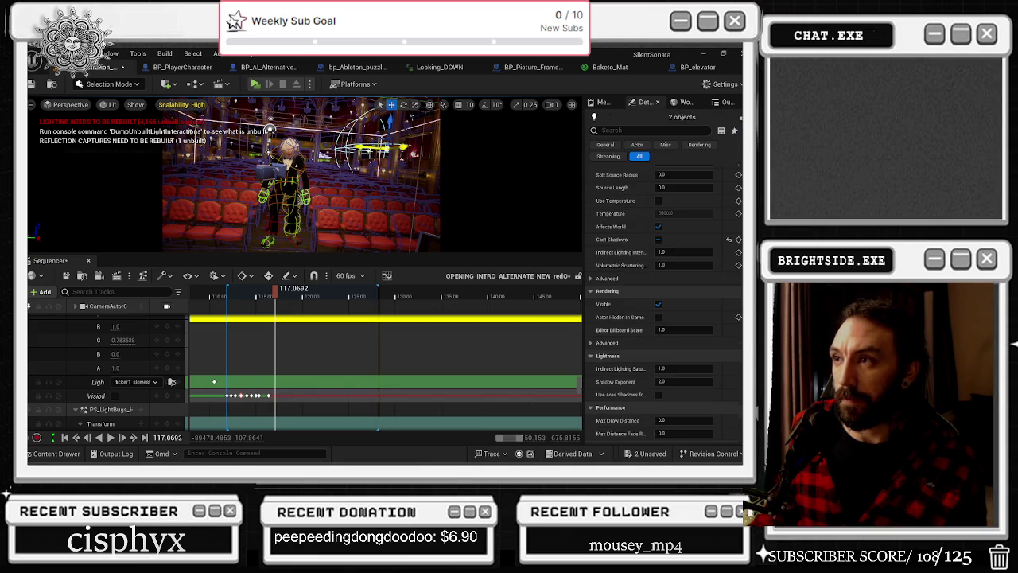
{"action": "left_click", "coordinate": [40, 296]}
{"action": "mouse_move", "coordinate": [61, 128]}
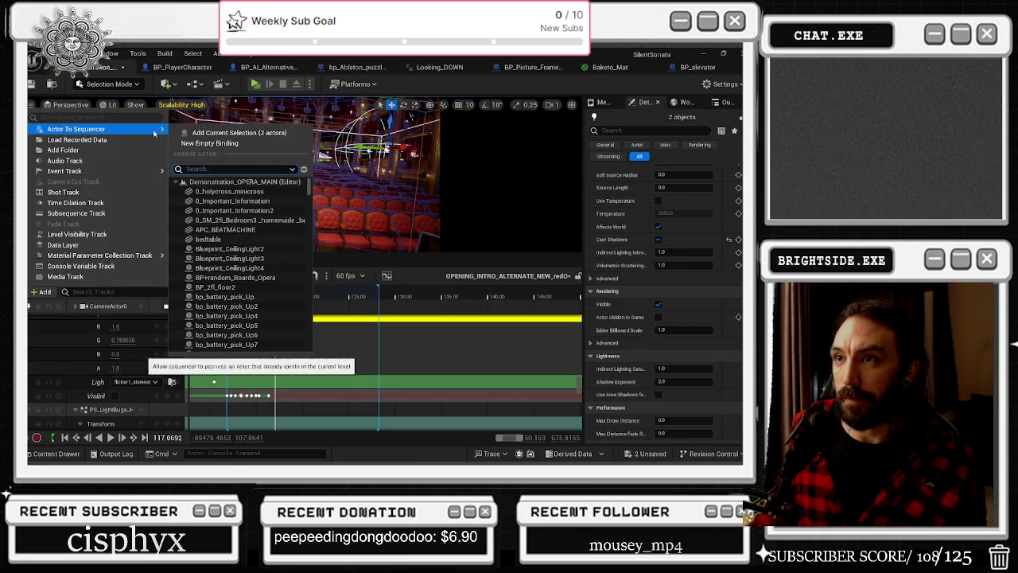
{"action": "left_click", "coordinate": [215, 131]}
Browse the new light tracks in Sequencer and bring up the Outliner listing the level's point lights
{"action": "scroll", "coordinate": [158, 379], "scroll_direction": "down", "scroll_amount": 5}
{"action": "scroll", "coordinate": [158, 379], "scroll_direction": "up", "scroll_amount": 1}
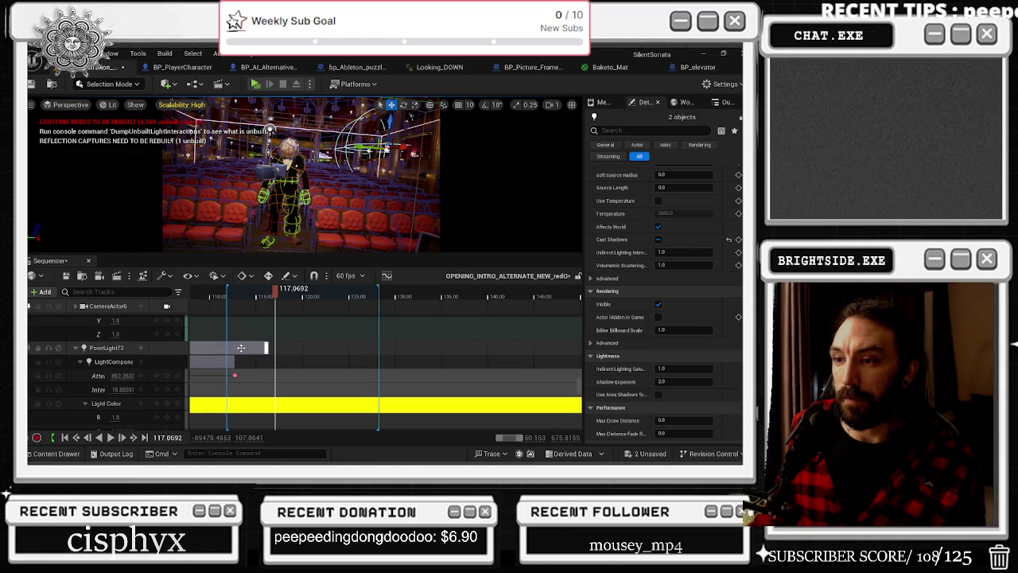
{"action": "mouse_move", "coordinate": [275, 291]}
{"action": "left_mouse_down"}
{"action": "mouse_move", "coordinate": [217, 302]}
{"action": "mouse_move", "coordinate": [241, 299]}
{"action": "left_mouse_up"}
{"action": "scroll", "coordinate": [176, 372], "scroll_direction": "down", "scroll_amount": 5}
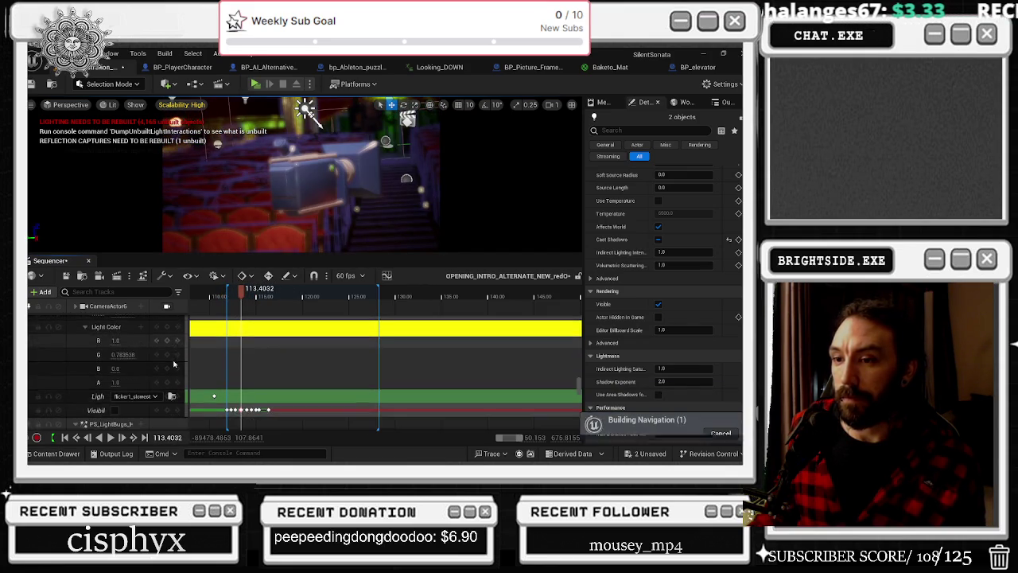
{"action": "scroll", "coordinate": [177, 373], "scroll_direction": "down", "scroll_amount": 5}
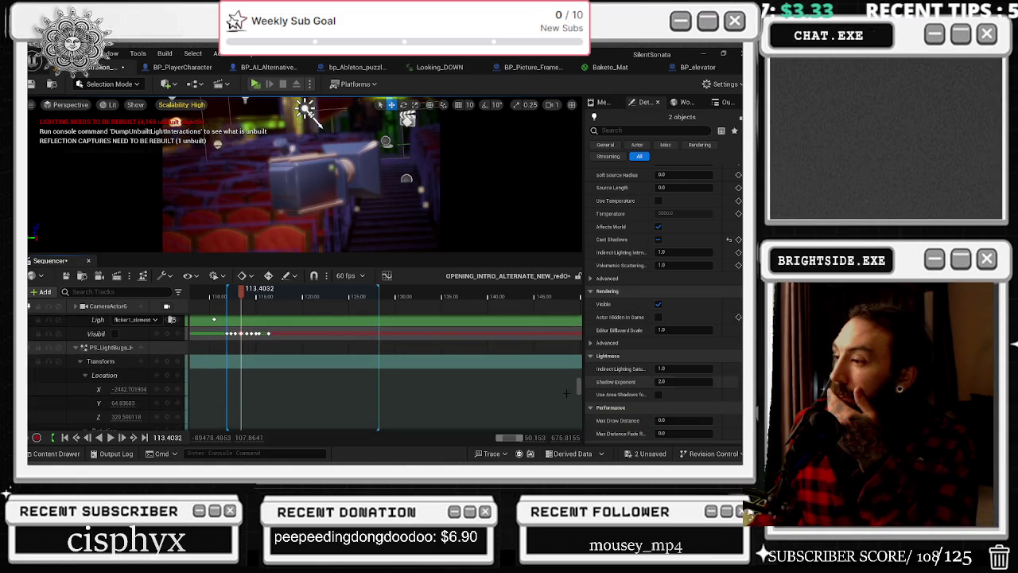
{"action": "scroll", "coordinate": [172, 393], "scroll_direction": "down", "scroll_amount": 6}
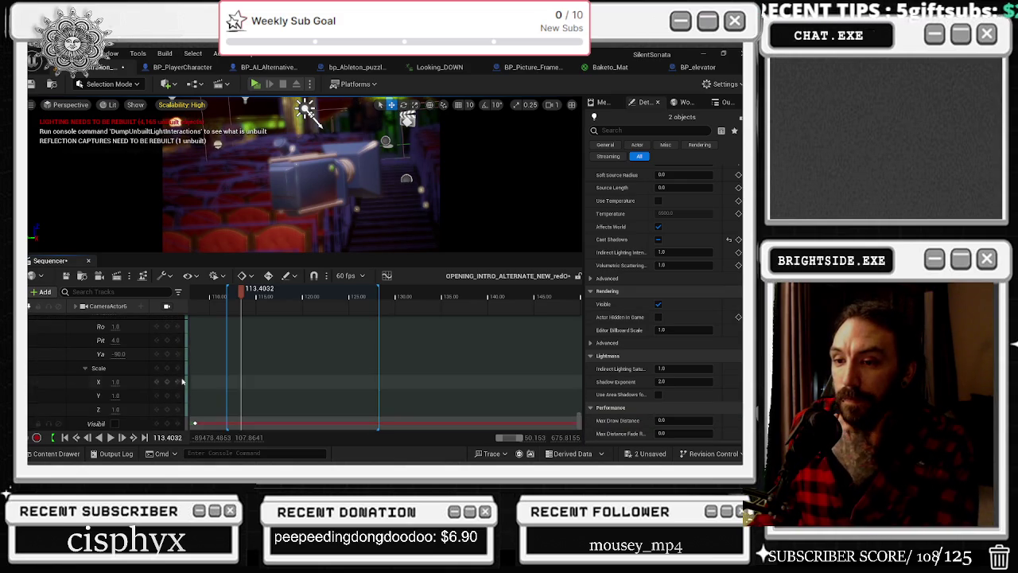
{"action": "scroll", "coordinate": [172, 393], "scroll_direction": "down", "scroll_amount": 5}
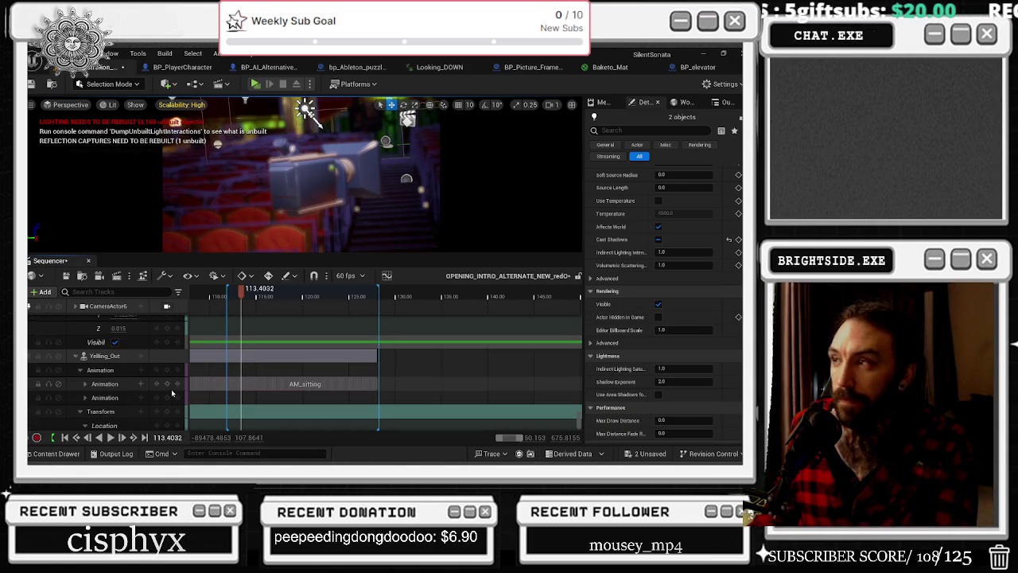
{"action": "scroll", "coordinate": [171, 393], "scroll_direction": "up", "scroll_amount": 3}
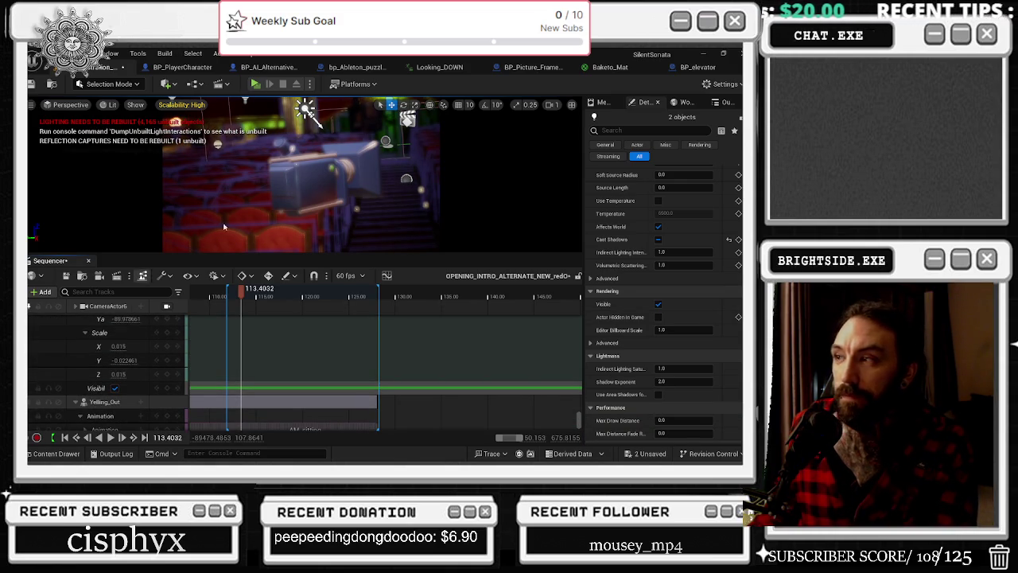
{"action": "left_click", "coordinate": [686, 102]}
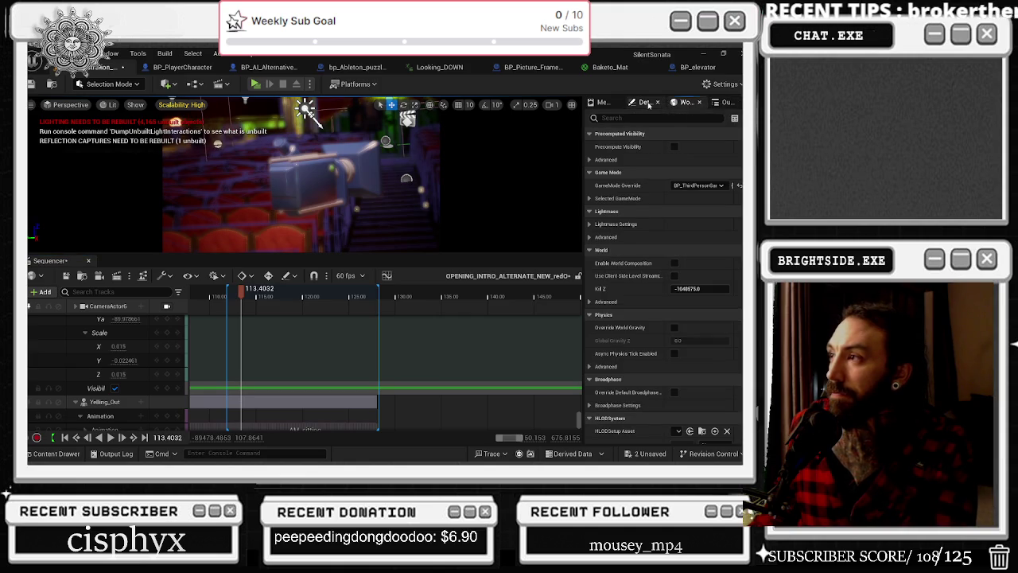
{"action": "left_click", "coordinate": [651, 104]}
{"action": "left_click", "coordinate": [726, 104]}
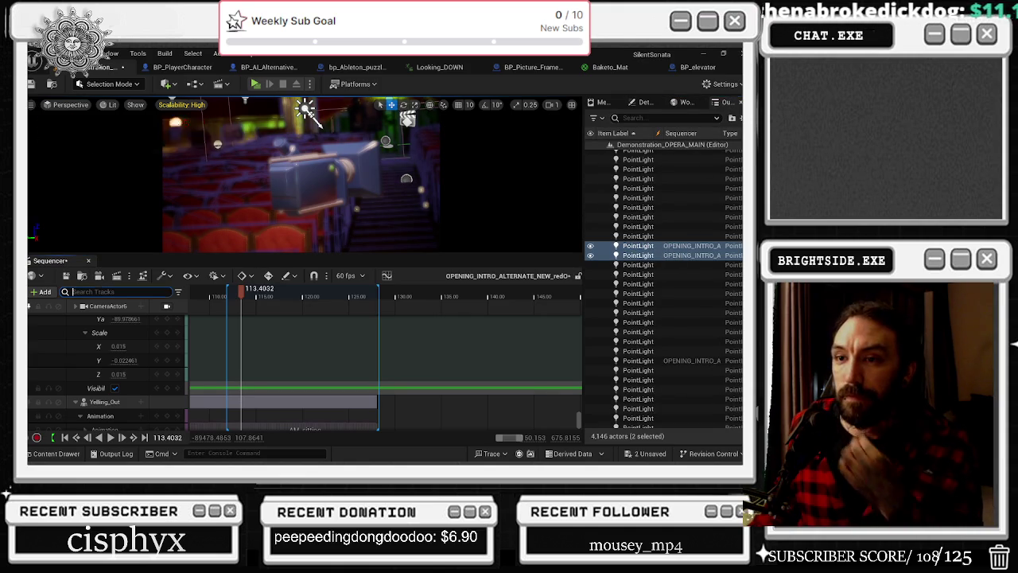
Filter the Sequencer tracks and select the PointLight15 binding
{"action": "type", "text": "point"}
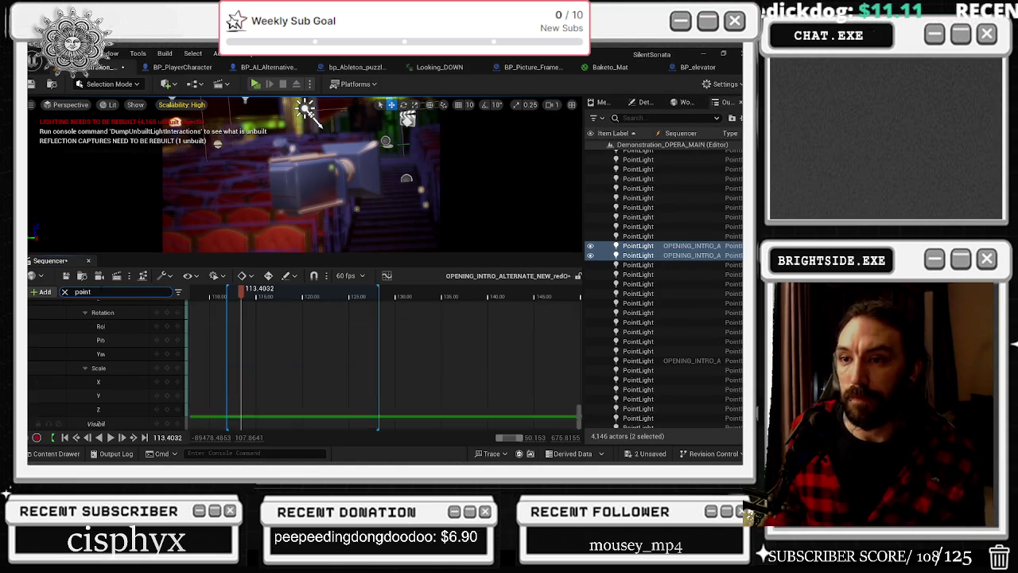
{"action": "left_click_drag", "start_coordinate": [578, 416], "coordinate": [581, 347]}
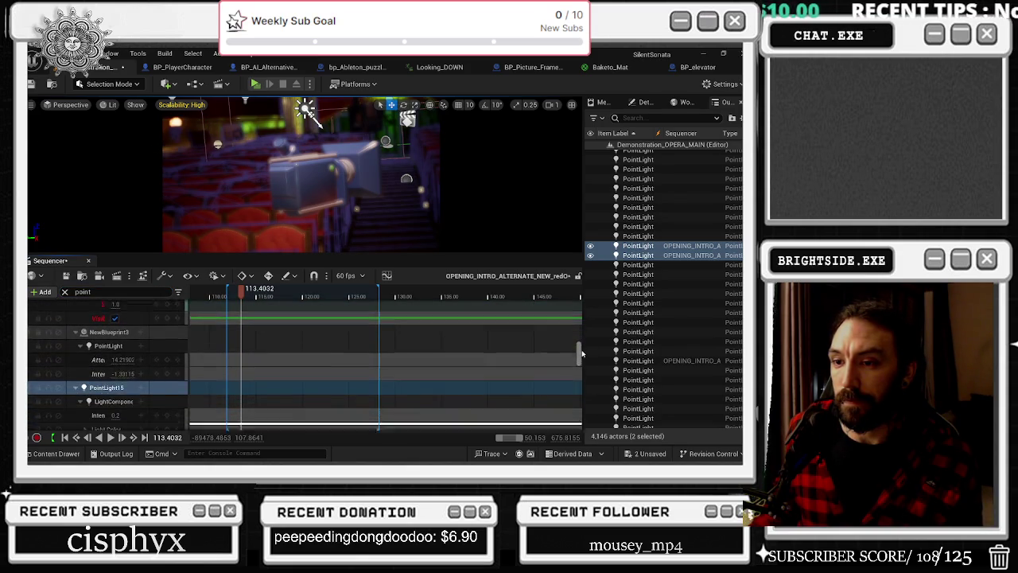
{"action": "left_click", "coordinate": [101, 378]}
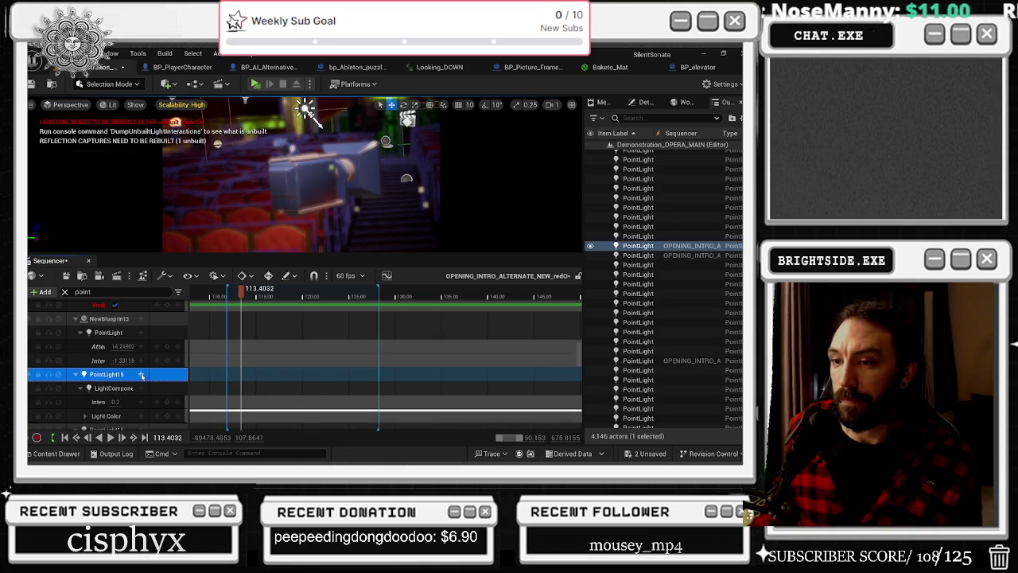
{"action": "left_click", "coordinate": [142, 375]}
{"action": "key", "text": "Escape"}
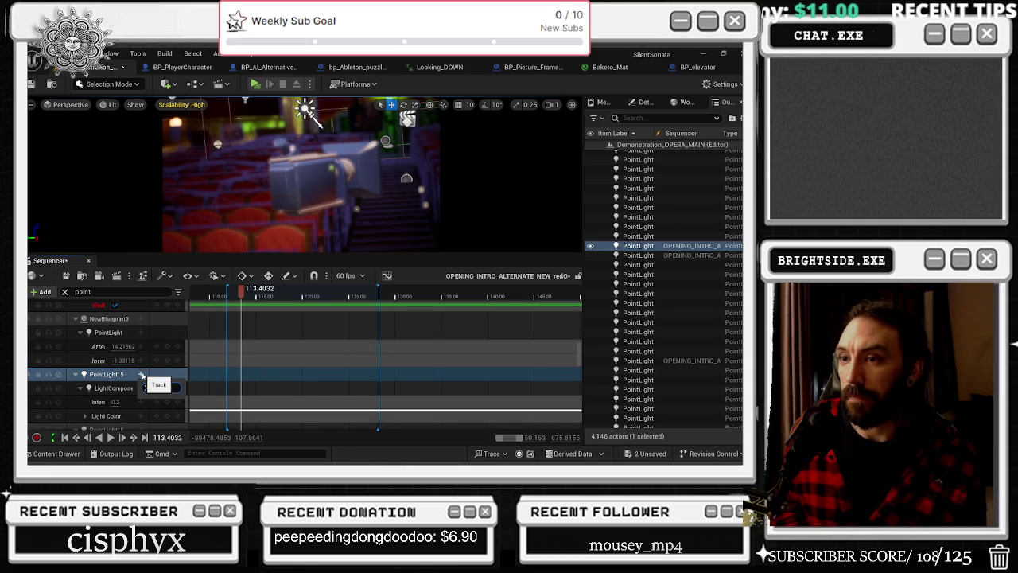
Add a Light Function Material track to PointLight15's light component
{"action": "type", "text": "mater"}
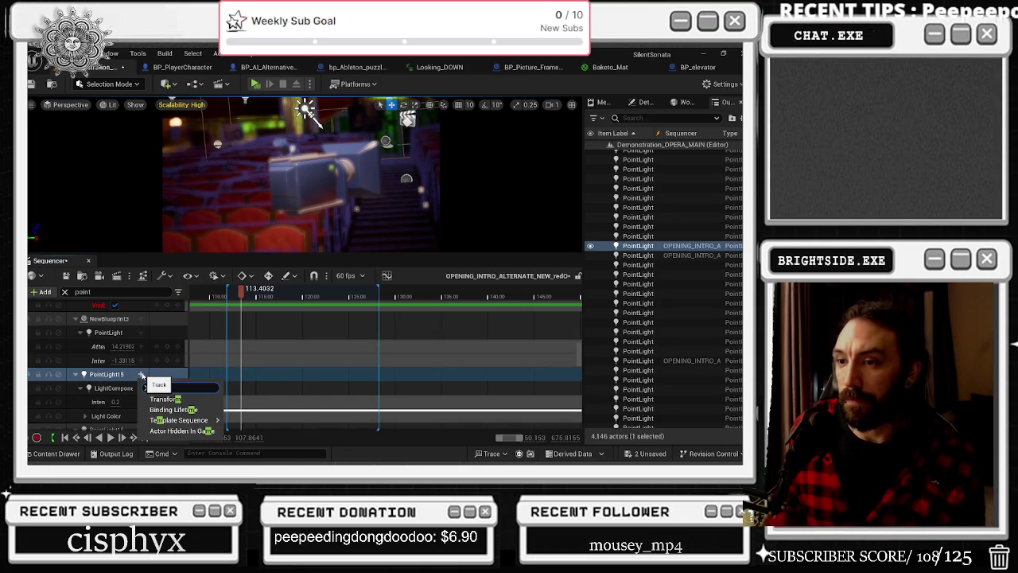
{"action": "left_click", "coordinate": [137, 388]}
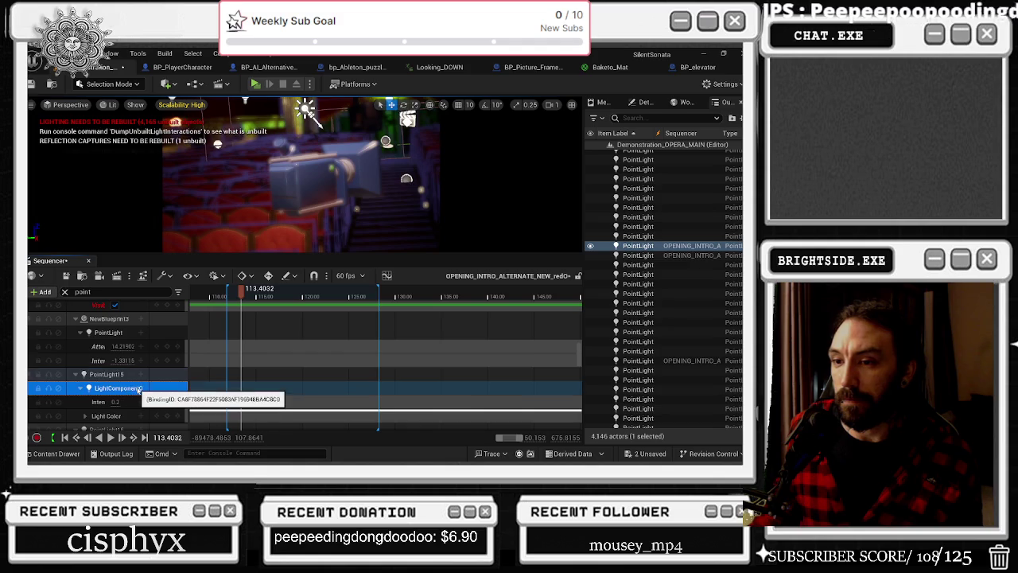
{"action": "left_click", "coordinate": [140, 388]}
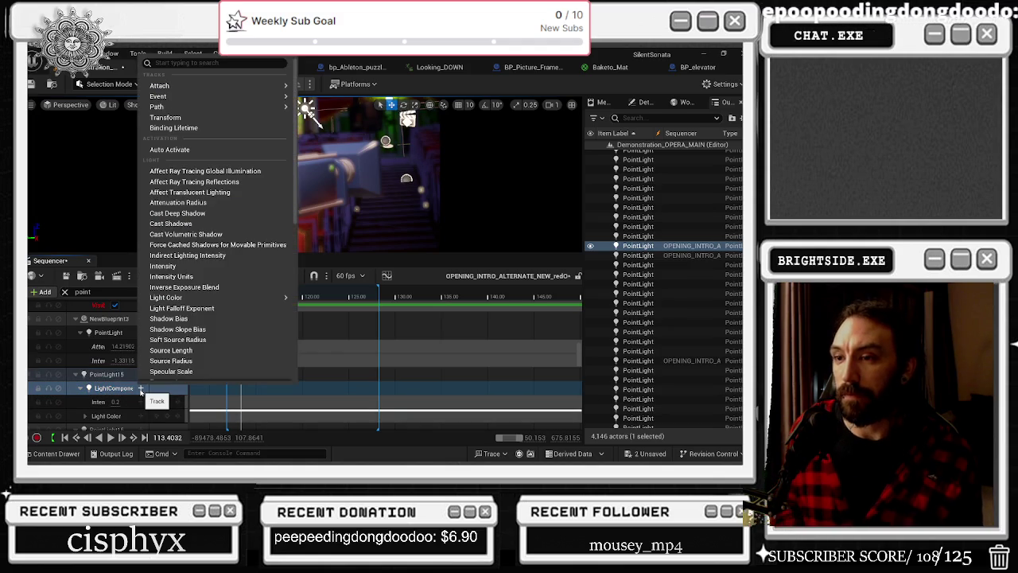
{"action": "type", "text": "material"}
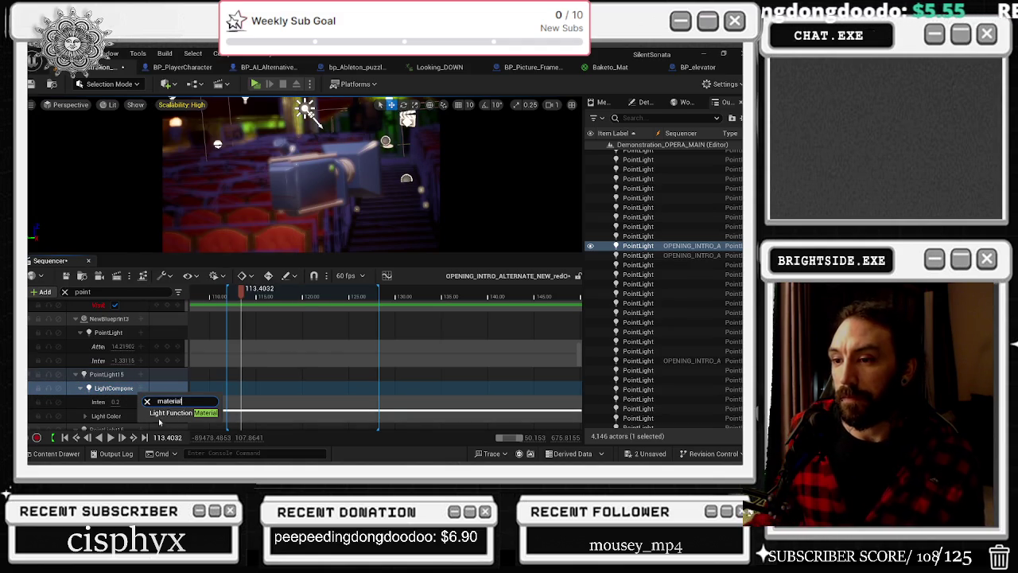
{"action": "left_click", "coordinate": [166, 413]}
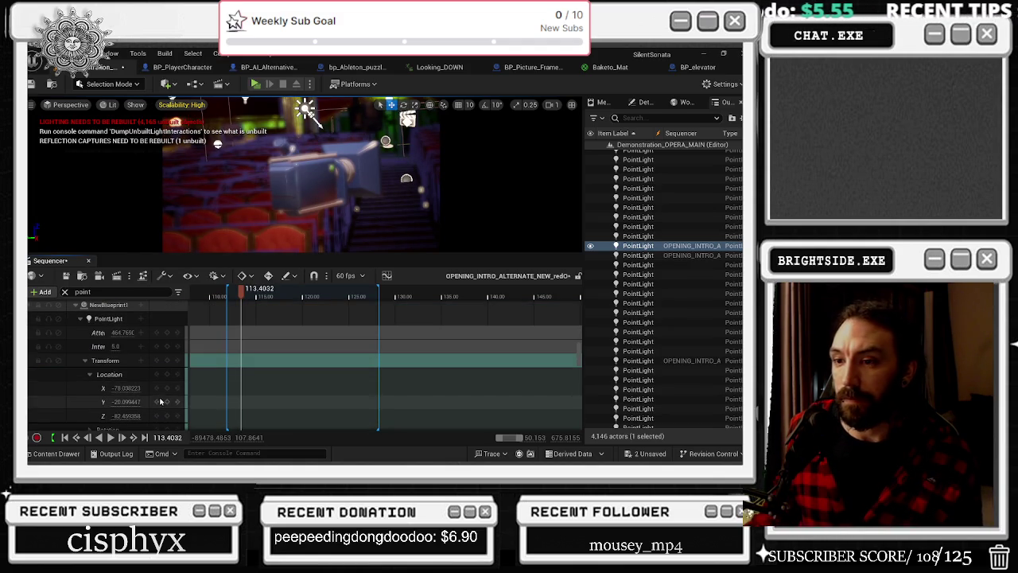
{"action": "scroll", "coordinate": [163, 393], "scroll_direction": "down", "scroll_amount": 3}
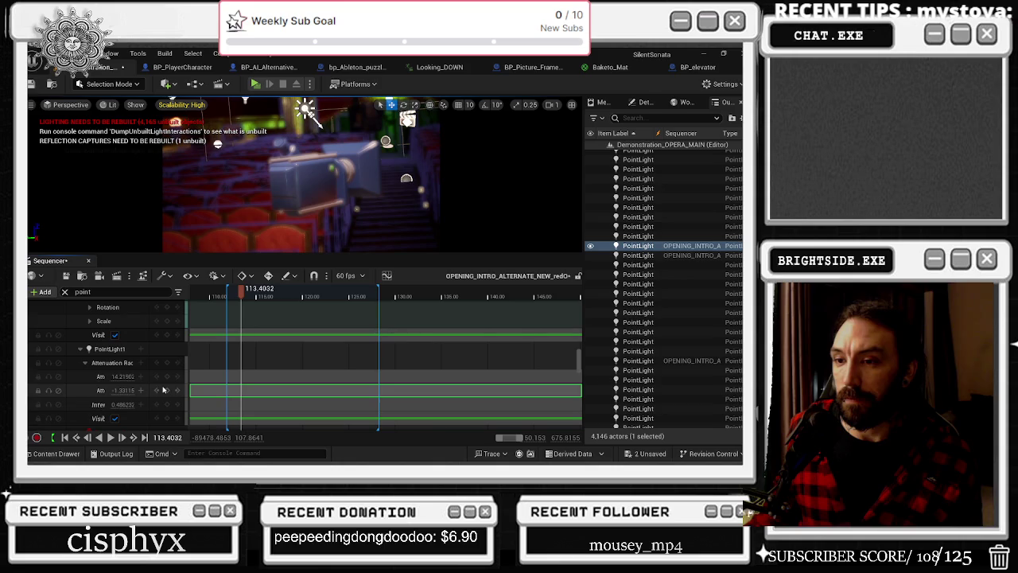
{"action": "scroll", "coordinate": [165, 366], "scroll_direction": "down", "scroll_amount": 3}
{"action": "scroll", "coordinate": [171, 367], "scroll_direction": "up", "scroll_amount": 3}
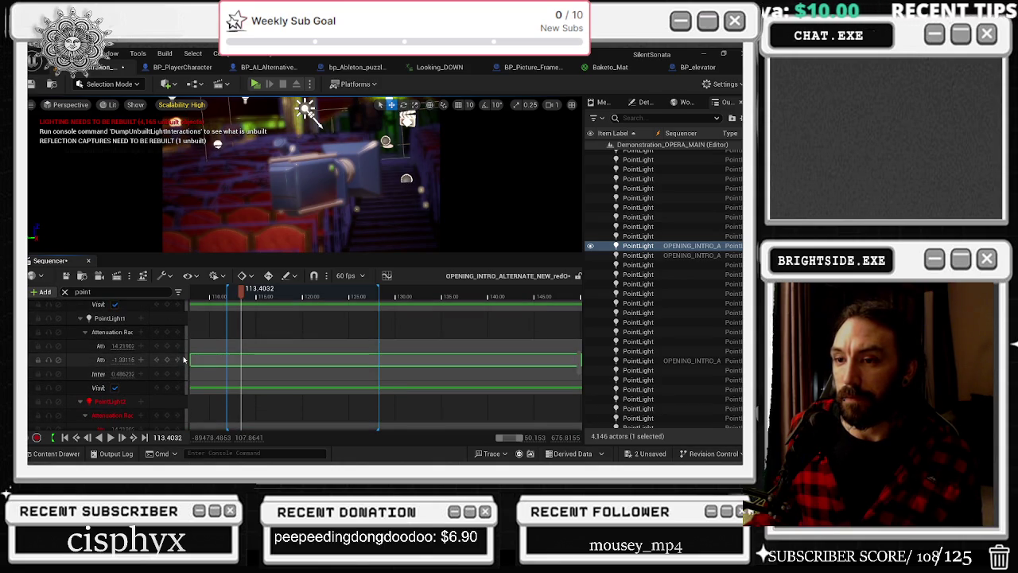
{"action": "scroll", "coordinate": [205, 390], "scroll_direction": "down", "scroll_amount": 3}
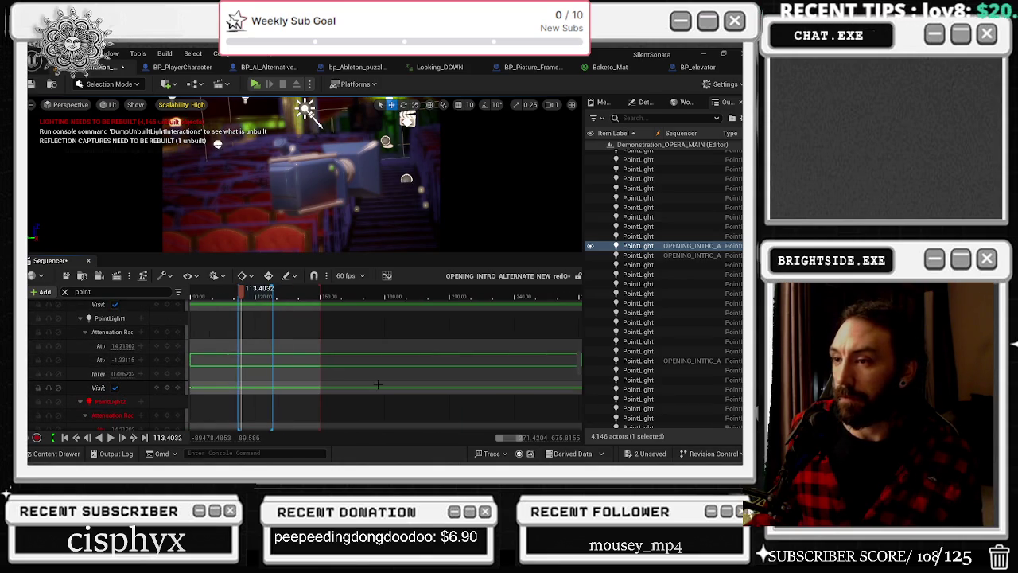
{"action": "scroll", "coordinate": [205, 390], "scroll_direction": "down", "scroll_amount": 1}
{"action": "scroll", "coordinate": [160, 398], "scroll_direction": "down", "scroll_amount": 5}
{"action": "scroll", "coordinate": [162, 397], "scroll_direction": "up", "scroll_amount": 5}
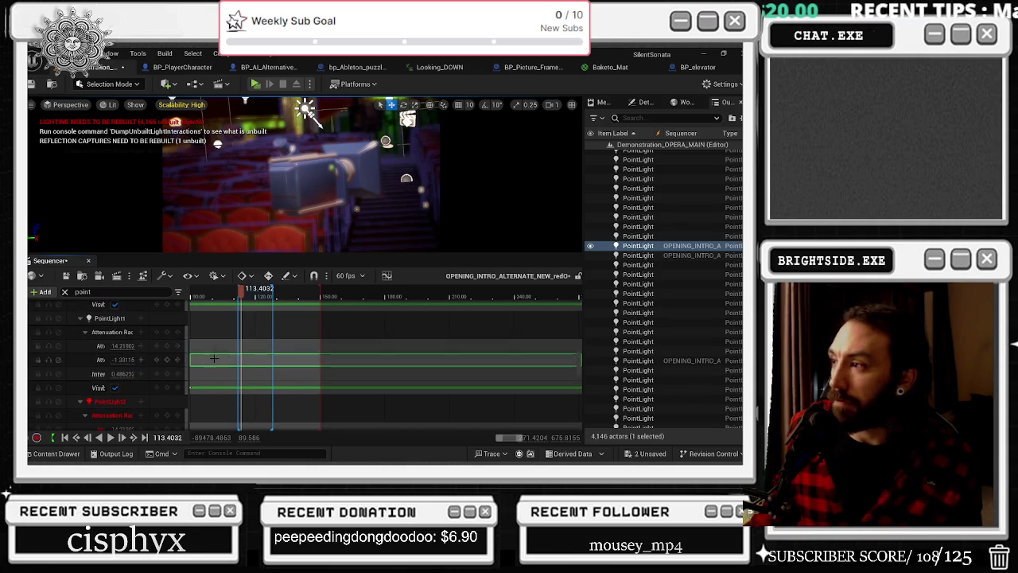
{"action": "scroll", "coordinate": [128, 358], "scroll_direction": "down", "scroll_amount": 8}
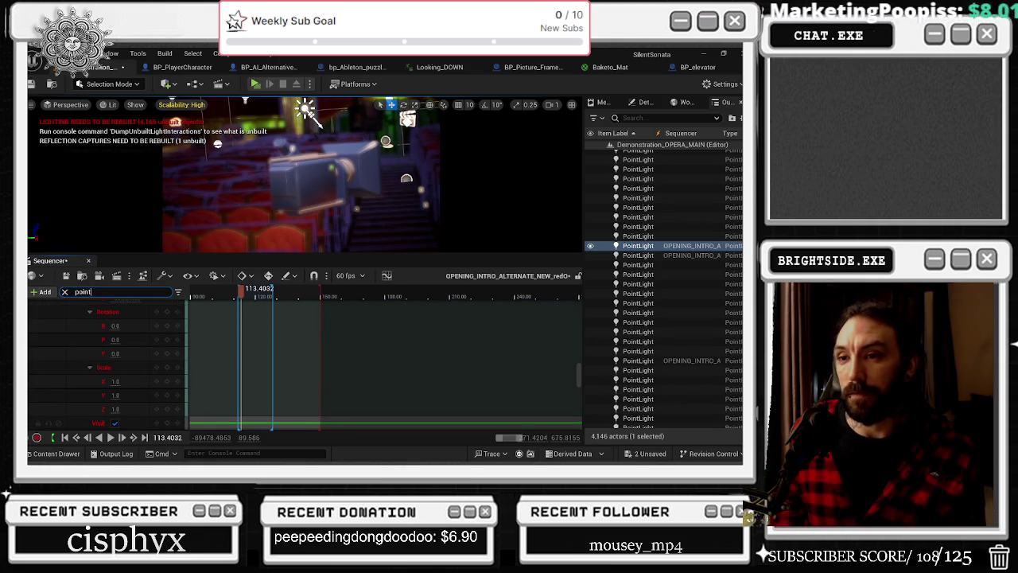
{"action": "scroll", "coordinate": [257, 339], "scroll_direction": "up", "scroll_amount": 4}
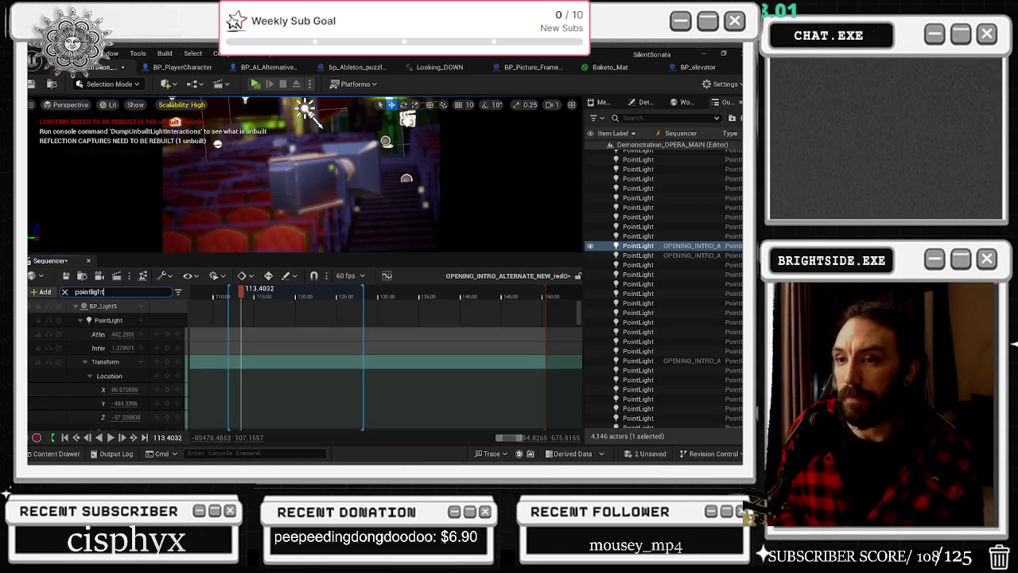
Key PointLight15's light function as None, then as flicker1_Fastest at about 114.2
{"action": "type", "text": "15"}
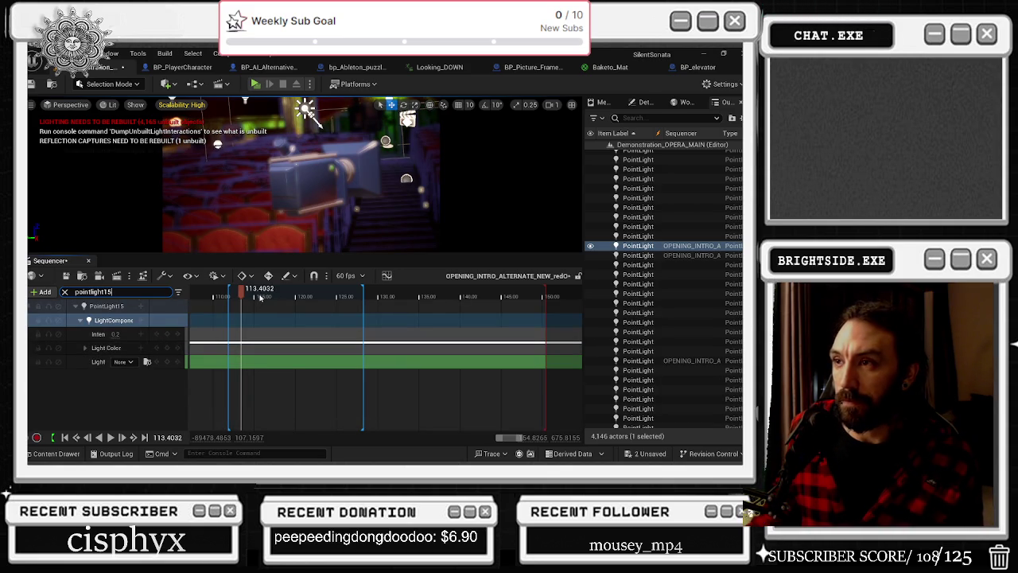
{"action": "left_click", "coordinate": [167, 361]}
{"action": "left_click", "coordinate": [247, 296]}
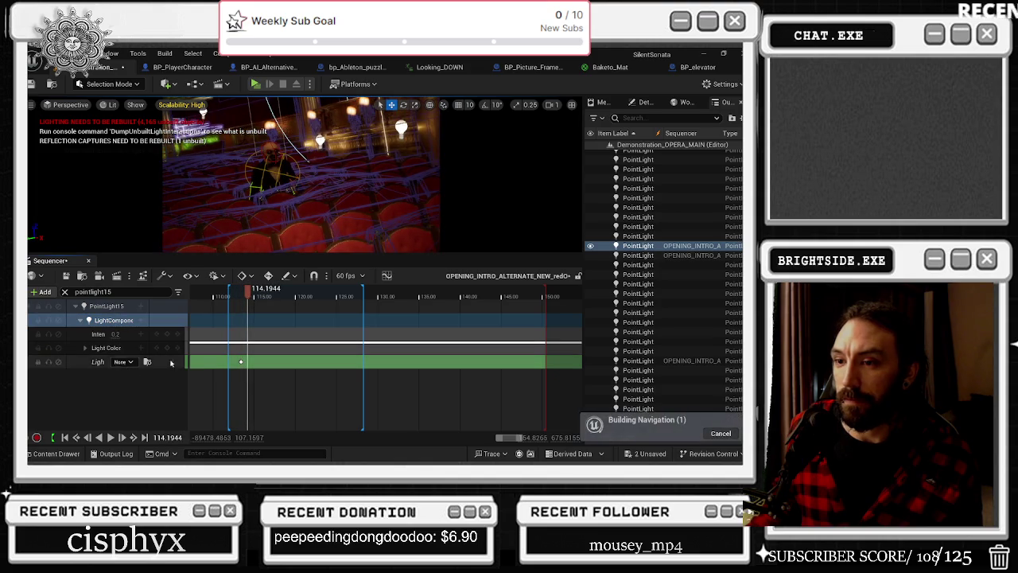
{"action": "left_click", "coordinate": [125, 363]}
{"action": "type", "text": "flick"}
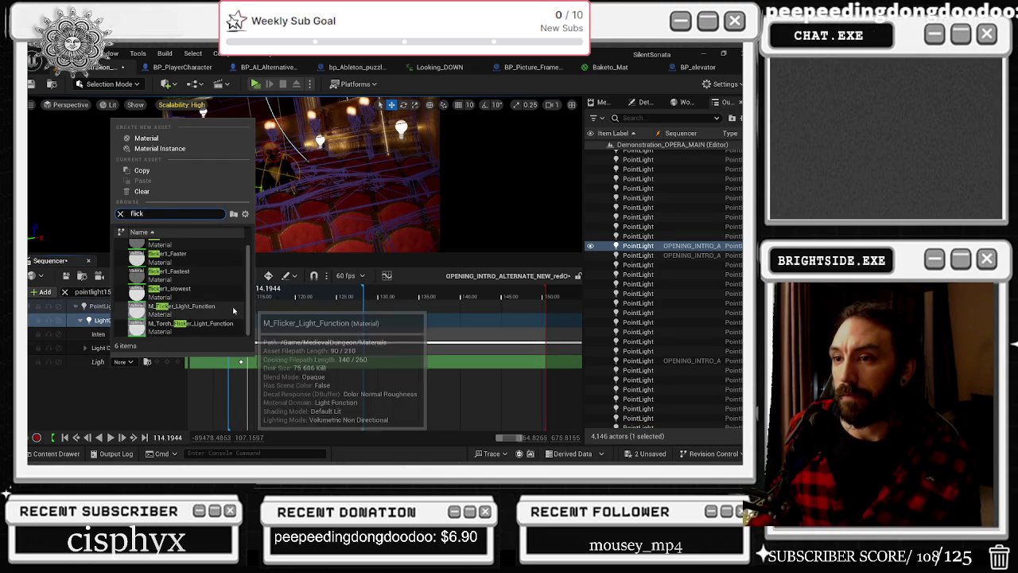
{"action": "left_click", "coordinate": [183, 276]}
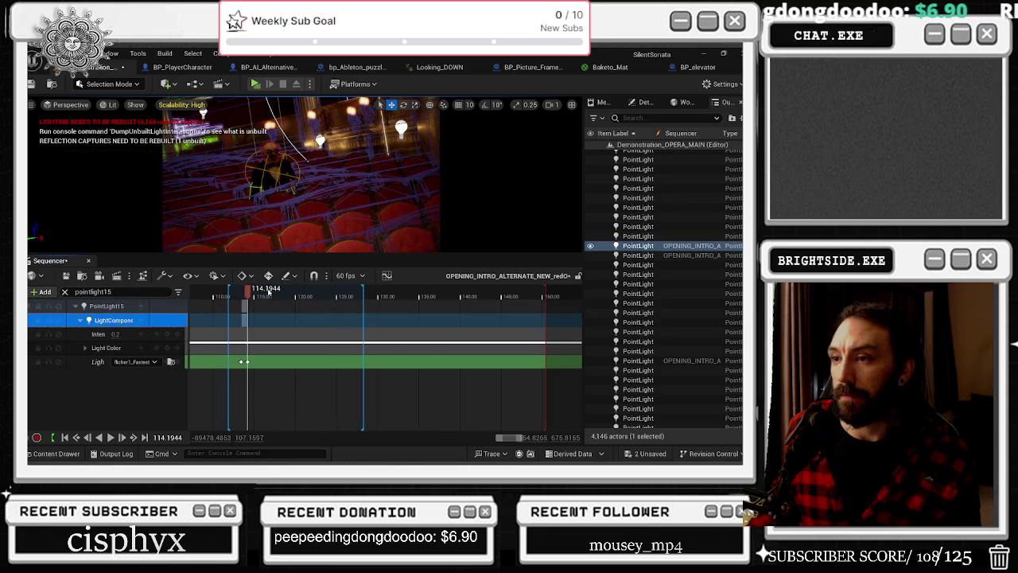
Preview the flicker from about 112.8, then clear the track search filter
{"action": "left_click", "coordinate": [245, 307]}
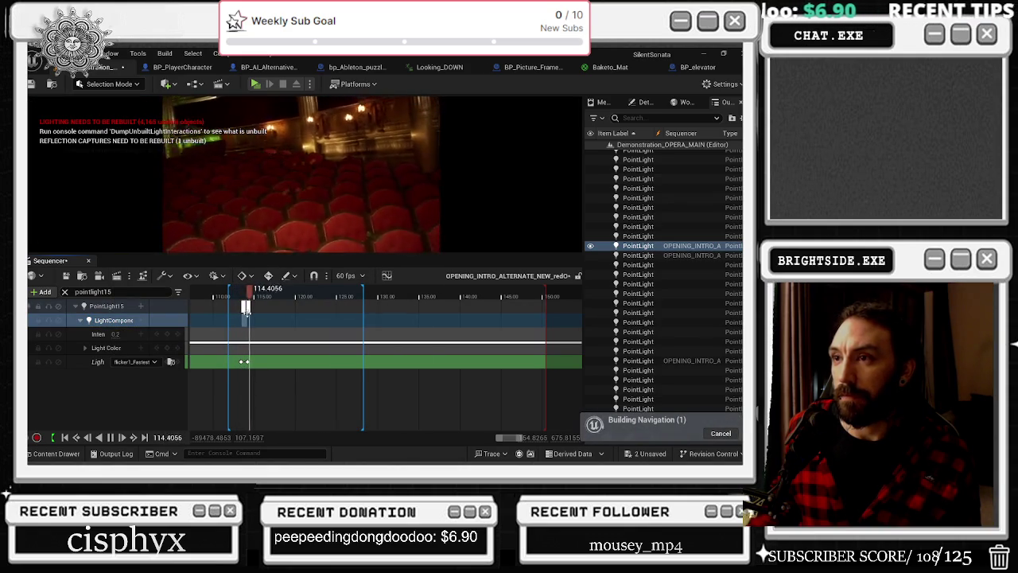
{"action": "key", "text": "space"}
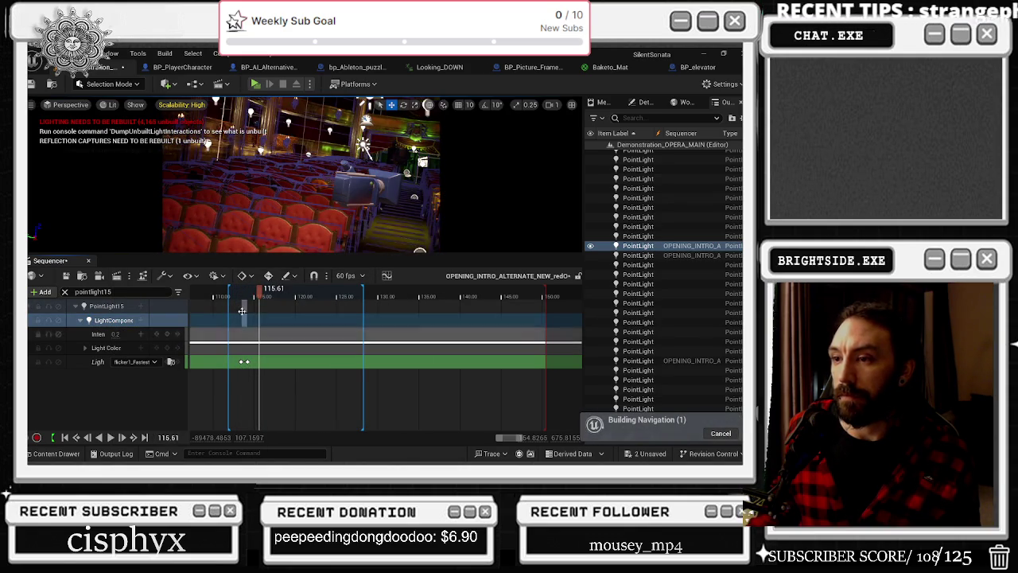
{"action": "left_click", "coordinate": [237, 293]}
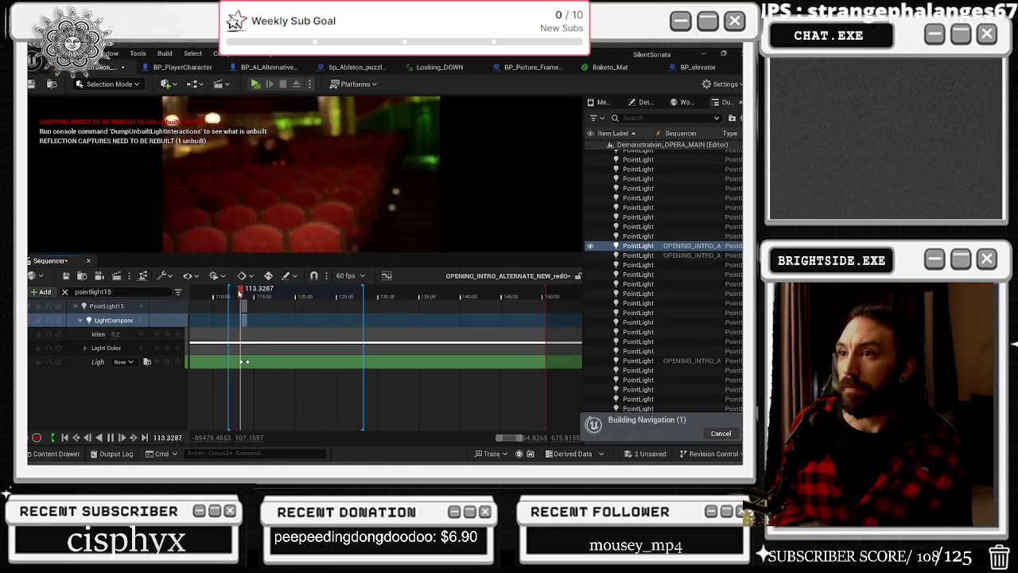
{"action": "key", "text": "space"}
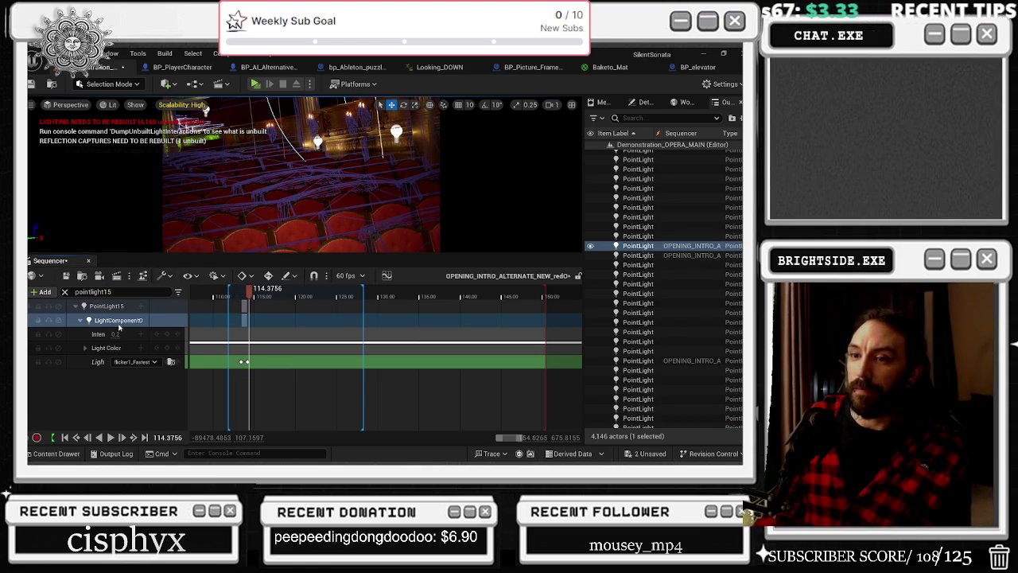
{"action": "left_click", "coordinate": [106, 306]}
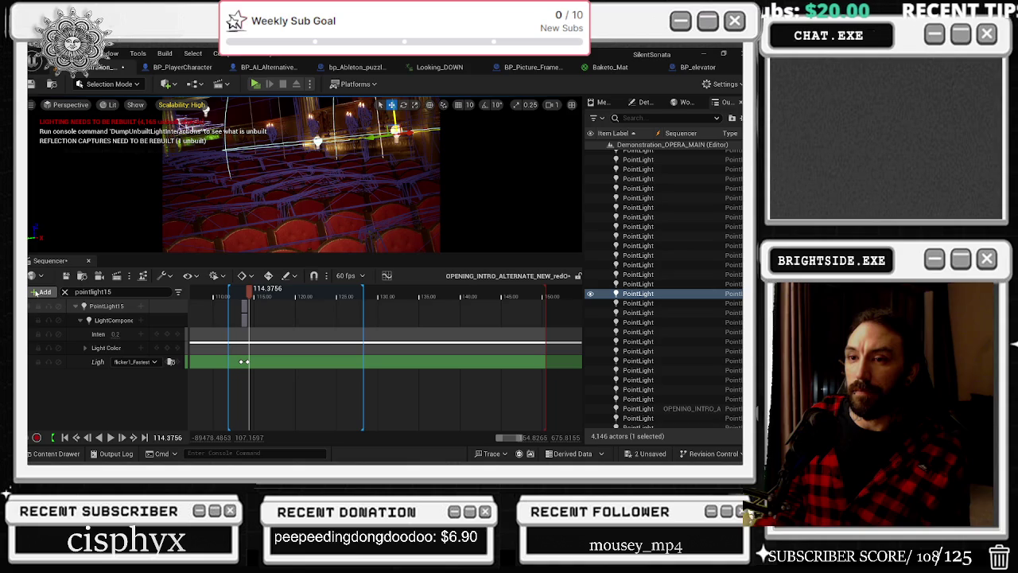
{"action": "key", "text": "ctrl+z"}
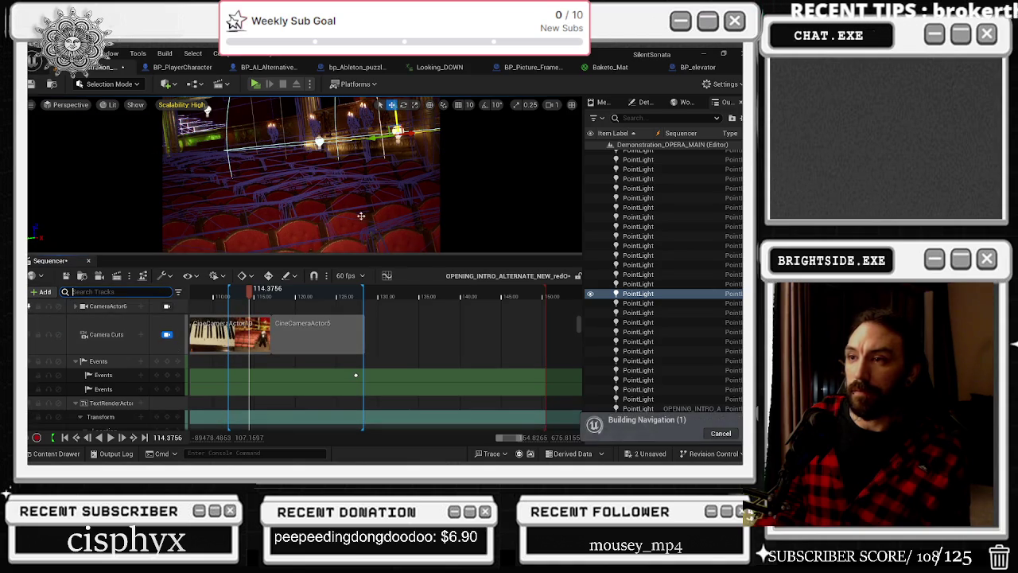
Bind PointLight56 into the intro sequence and move the time back to about 112.5
{"action": "key", "text": "ctrl+z"}
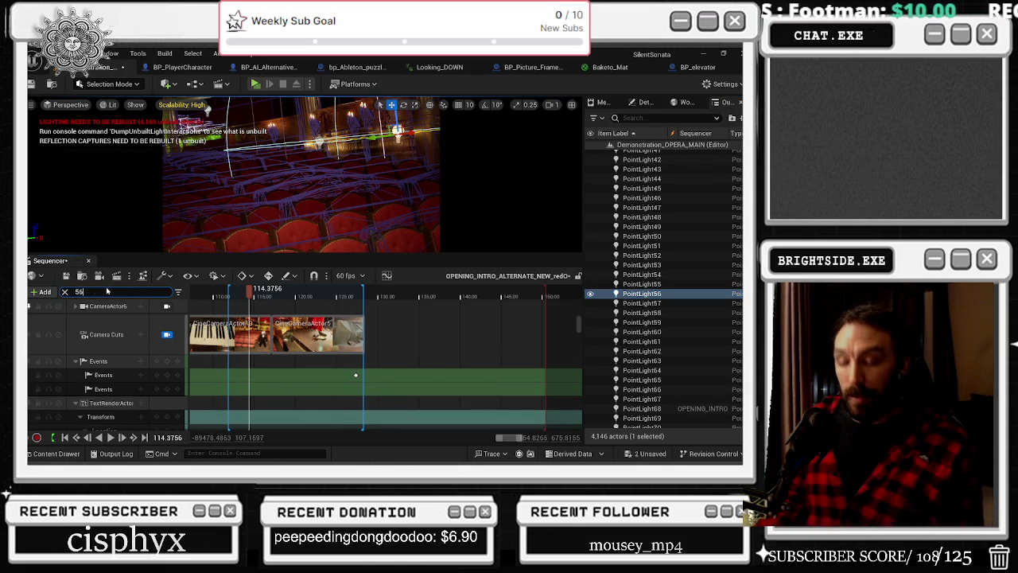
{"action": "key", "text": "Return"}
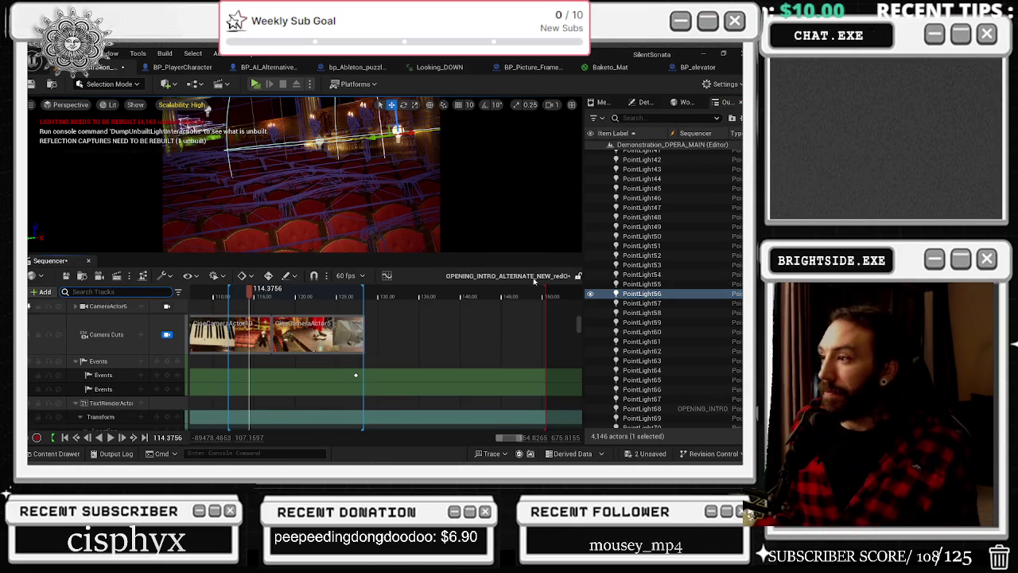
{"action": "left_click", "coordinate": [43, 292]}
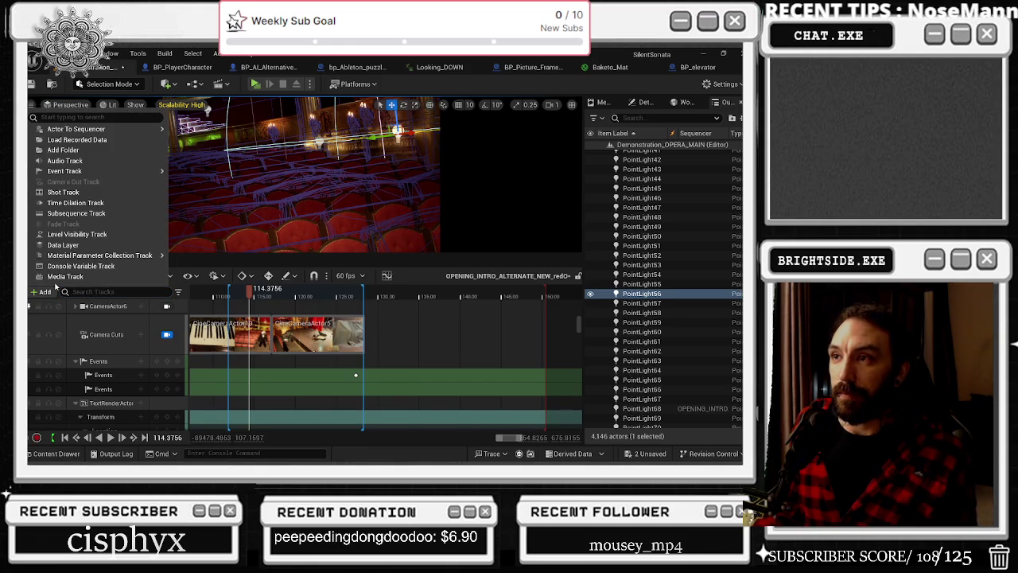
{"action": "mouse_move", "coordinate": [56, 128]}
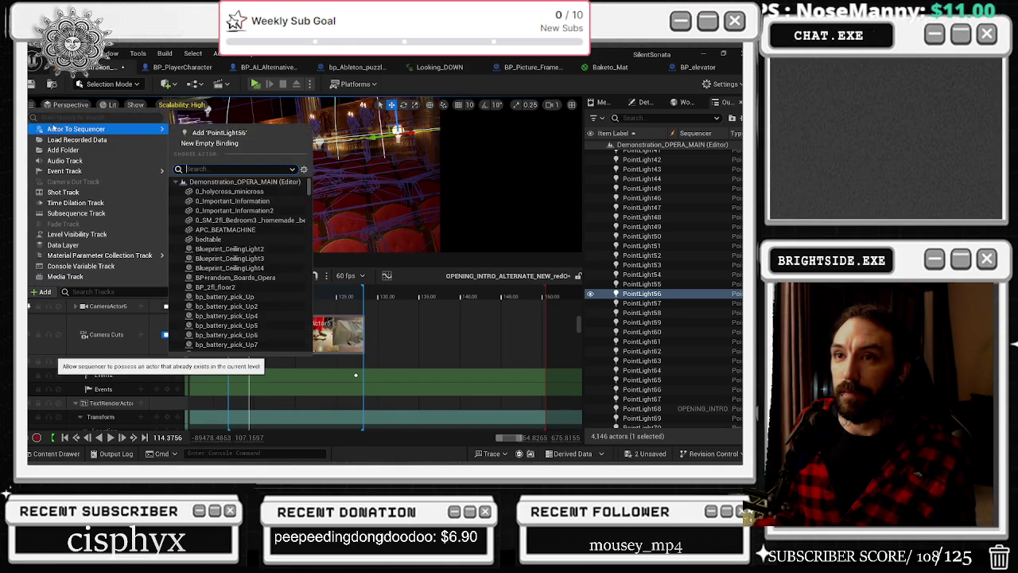
{"action": "left_click", "coordinate": [211, 133]}
{"action": "left_click", "coordinate": [111, 367]}
{"action": "left_click_drag", "start_coordinate": [249, 291], "coordinate": [234, 296]}
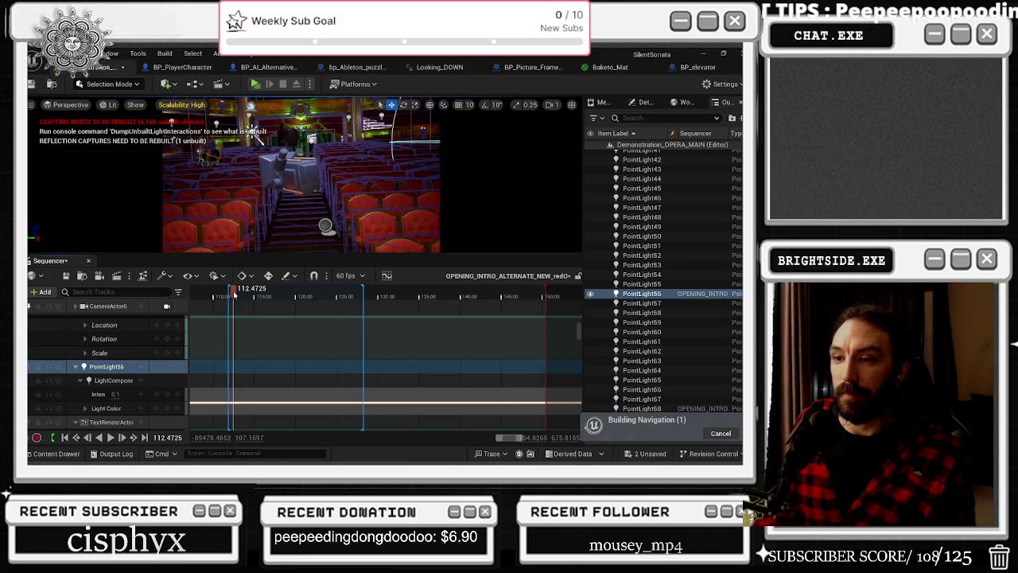
Key PointLight56's intensity at 0.1 and move the playhead forward to about 114
{"action": "left_click", "coordinate": [166, 394]}
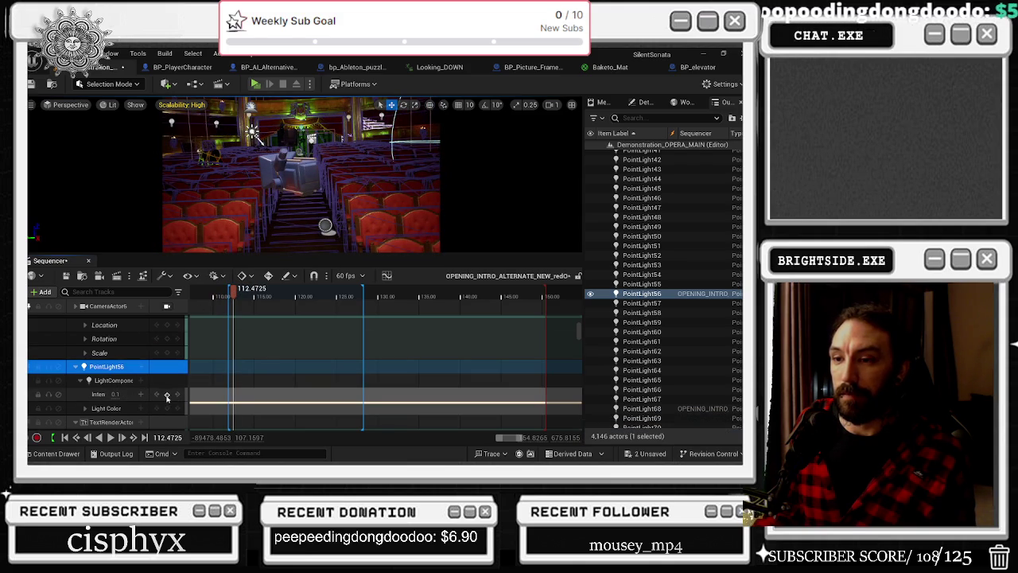
{"action": "left_click", "coordinate": [237, 297]}
{"action": "left_click_drag", "start_coordinate": [237, 296], "coordinate": [247, 296]}
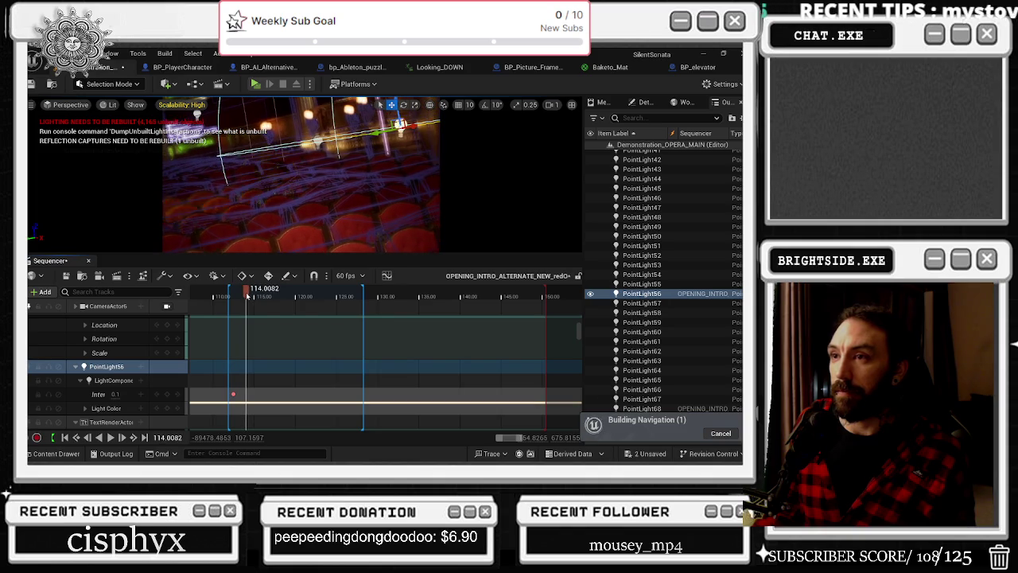
{"action": "scroll", "coordinate": [119, 382], "scroll_direction": "down", "scroll_amount": 1}
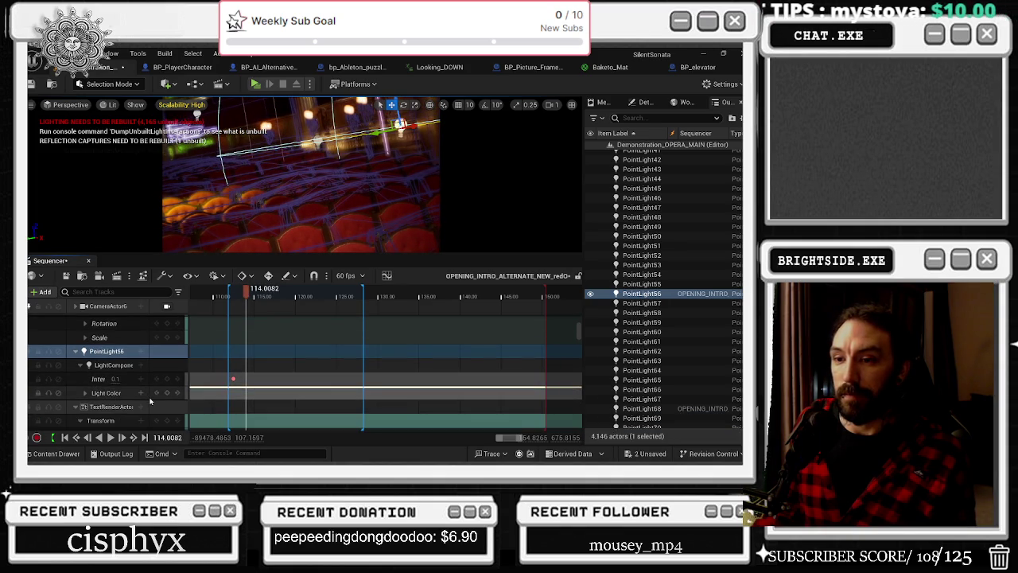
{"action": "left_click", "coordinate": [149, 395]}
{"action": "scroll", "coordinate": [146, 402], "scroll_direction": "down", "scroll_amount": 2}
{"action": "scroll", "coordinate": [146, 398], "scroll_direction": "up", "scroll_amount": 2}
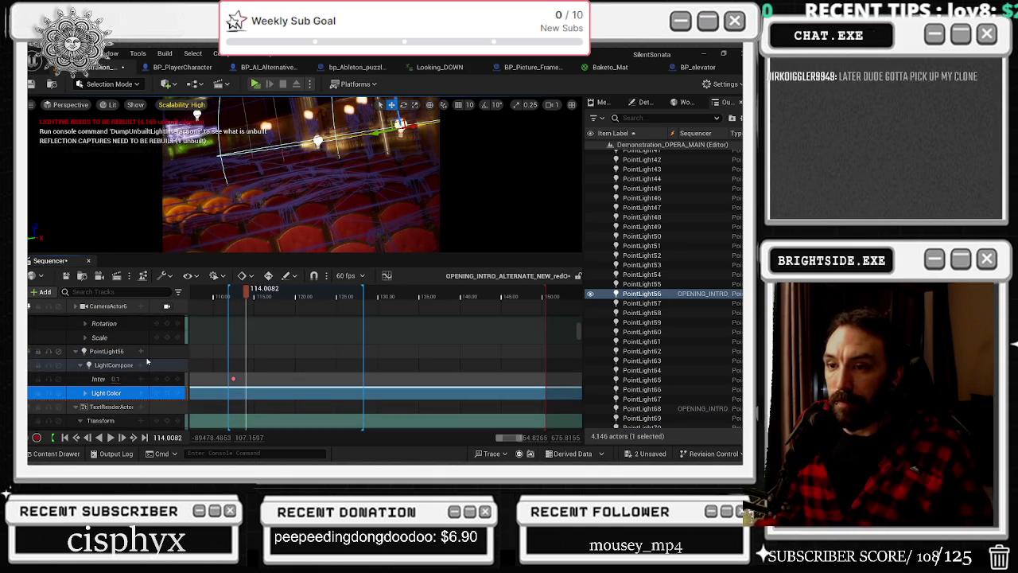
Add a flicker1_Fastest Light Function Material key to PointLight56 and play it back
{"action": "mouse_move", "coordinate": [199, 378]}
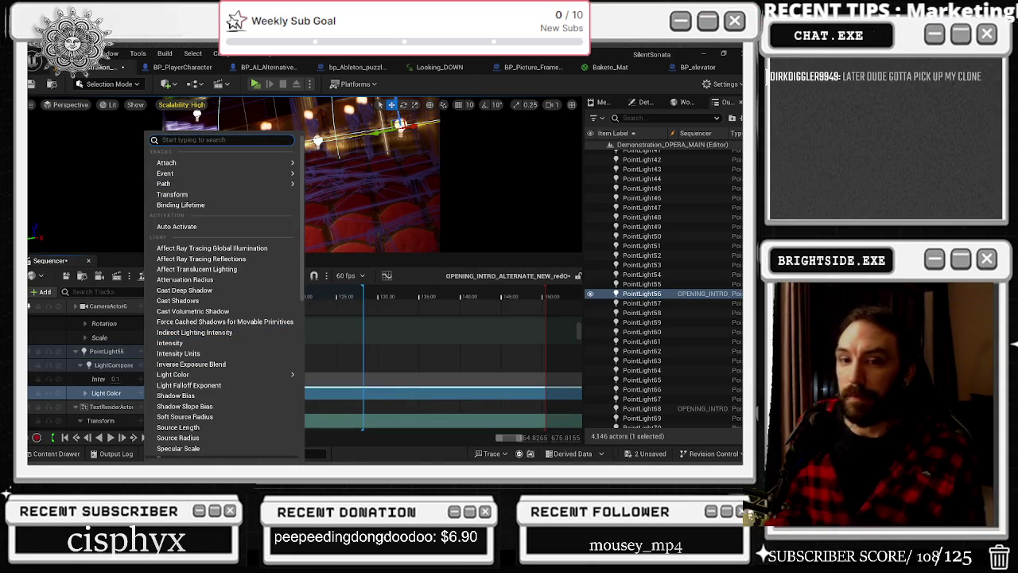
{"action": "type", "text": "c"}
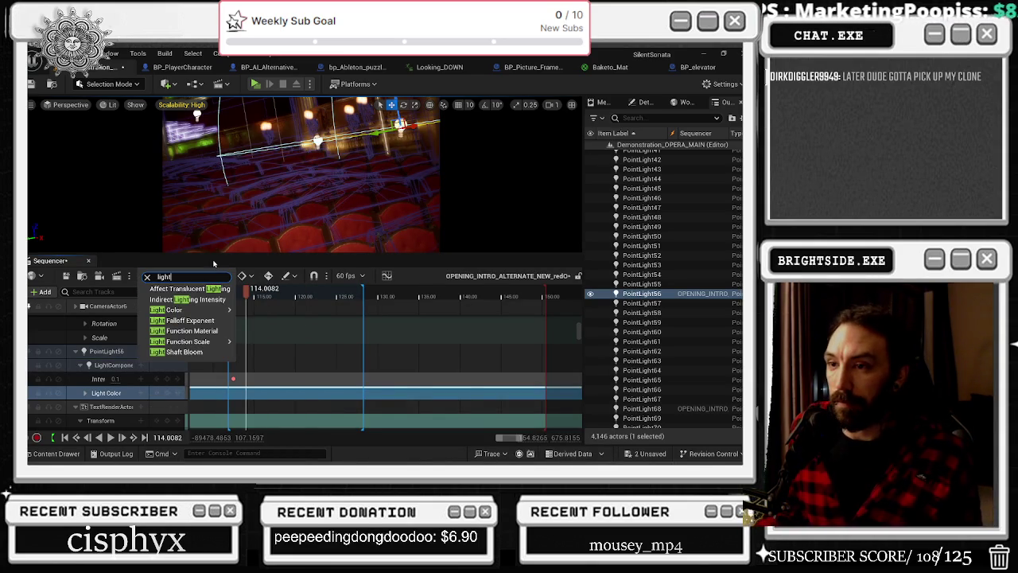
{"action": "left_click", "coordinate": [216, 331]}
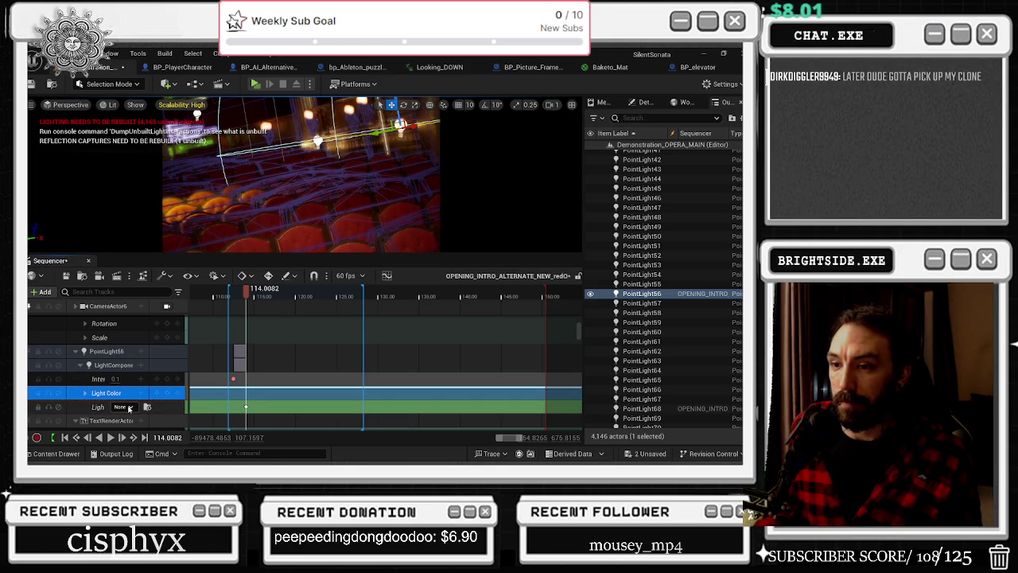
{"action": "left_click", "coordinate": [127, 408]}
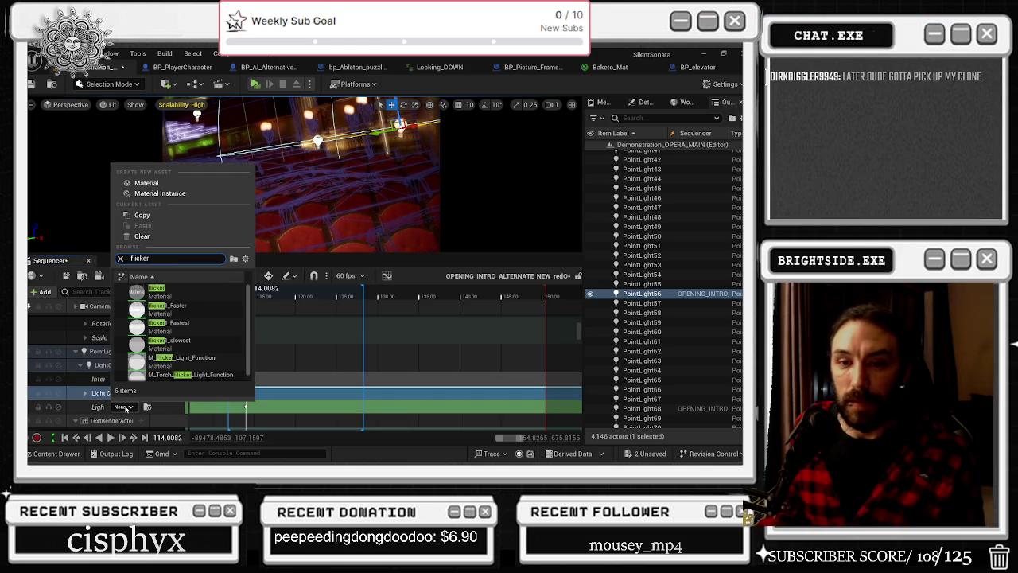
{"action": "left_click", "coordinate": [201, 334]}
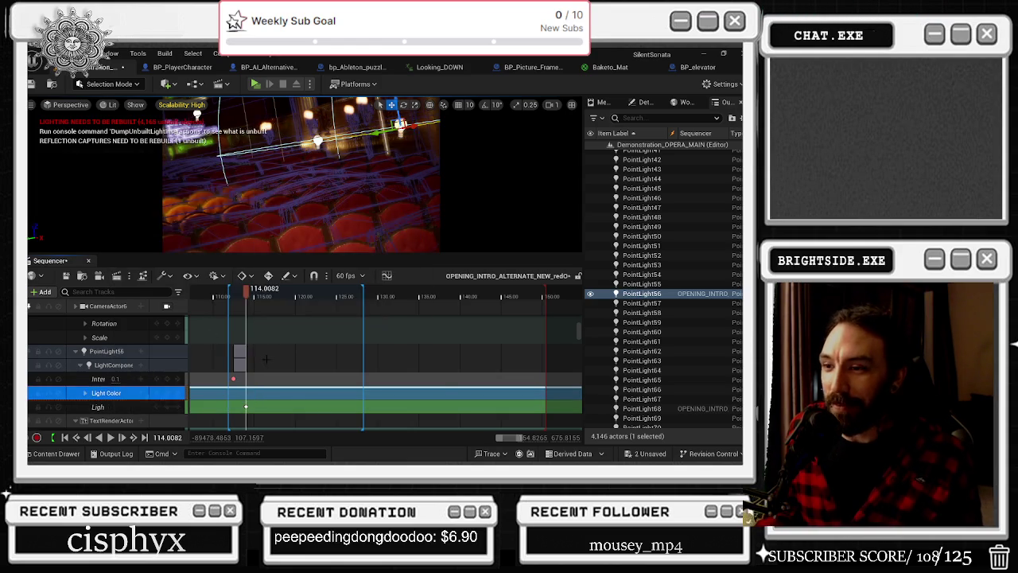
{"action": "left_click", "coordinate": [244, 296]}
{"action": "key", "text": "space"}
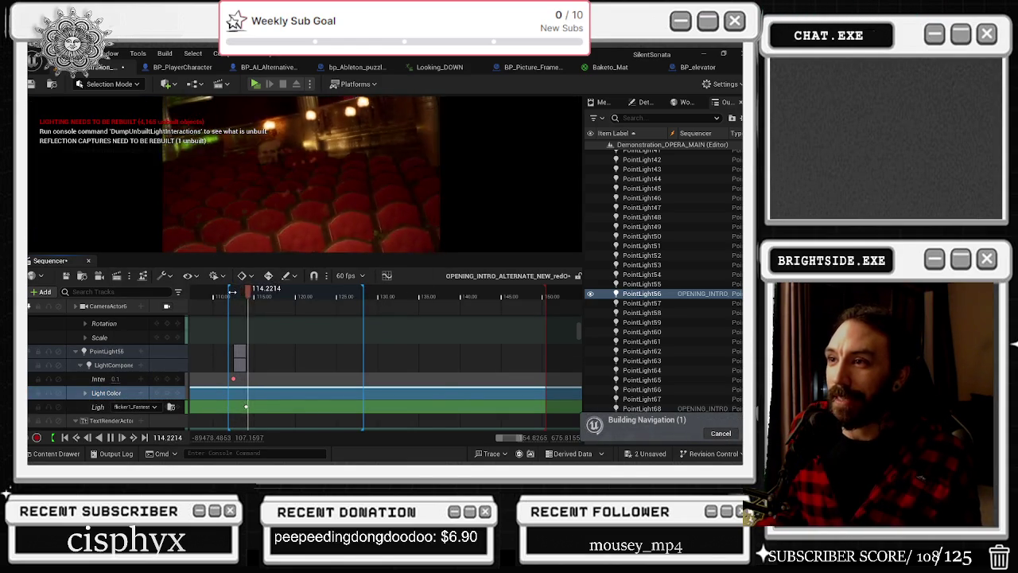
Replay PointLight56's flicker from just before its key through the camera
{"action": "key", "text": "space"}
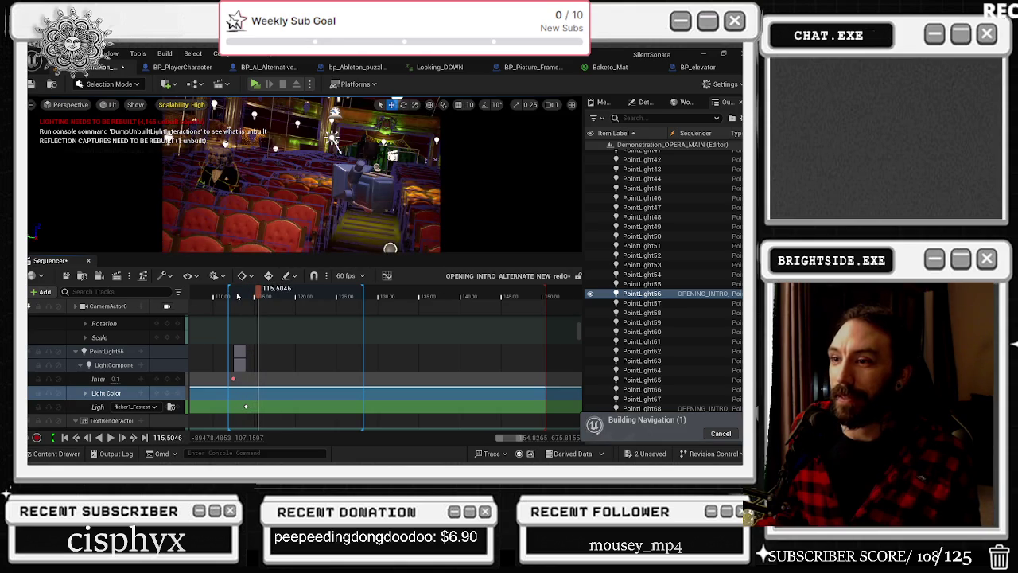
{"action": "left_click", "coordinate": [230, 294]}
{"action": "key", "text": "space"}
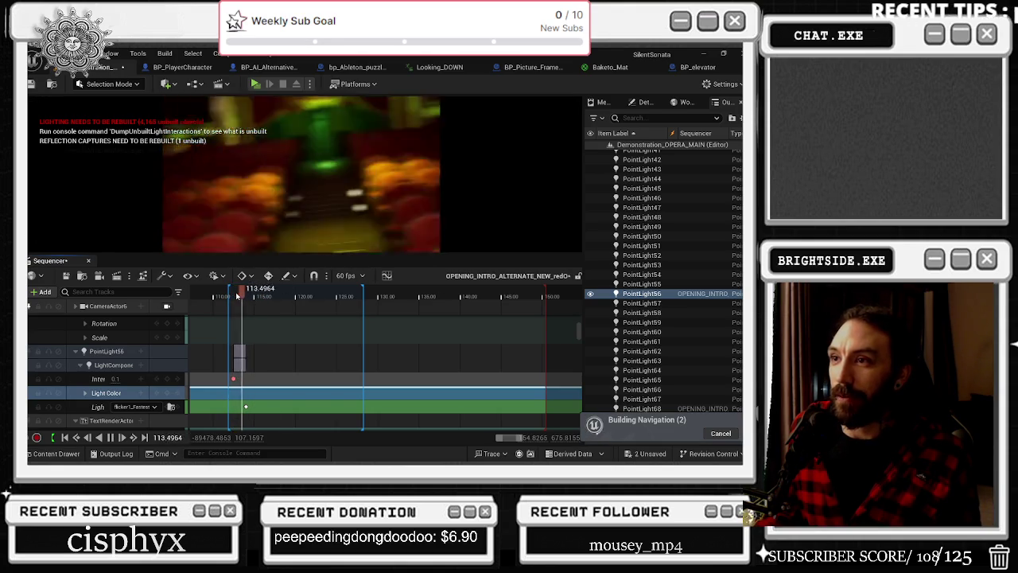
{"action": "key", "text": "space"}
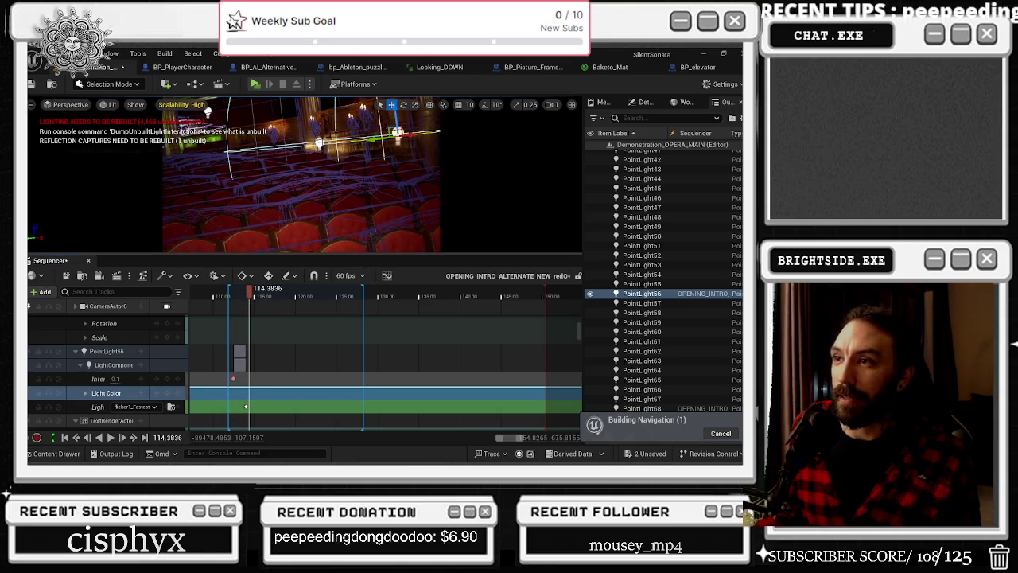
Select PointLight57 in the level and bring up the Sequencer's add-actor list
{"action": "key", "text": "Down"}
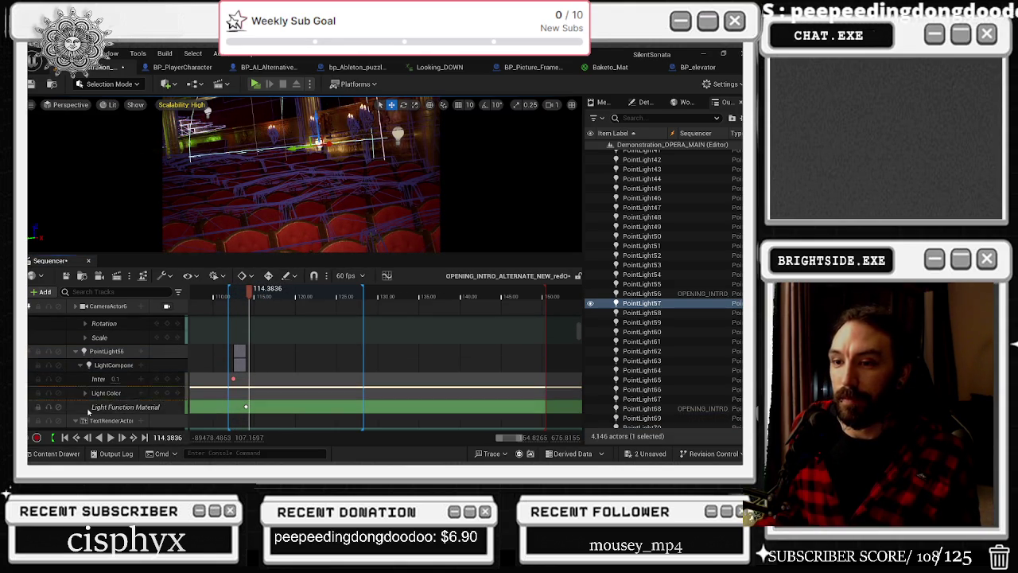
{"action": "right_click", "coordinate": [89, 411]}
{"action": "right_click", "coordinate": [80, 413]}
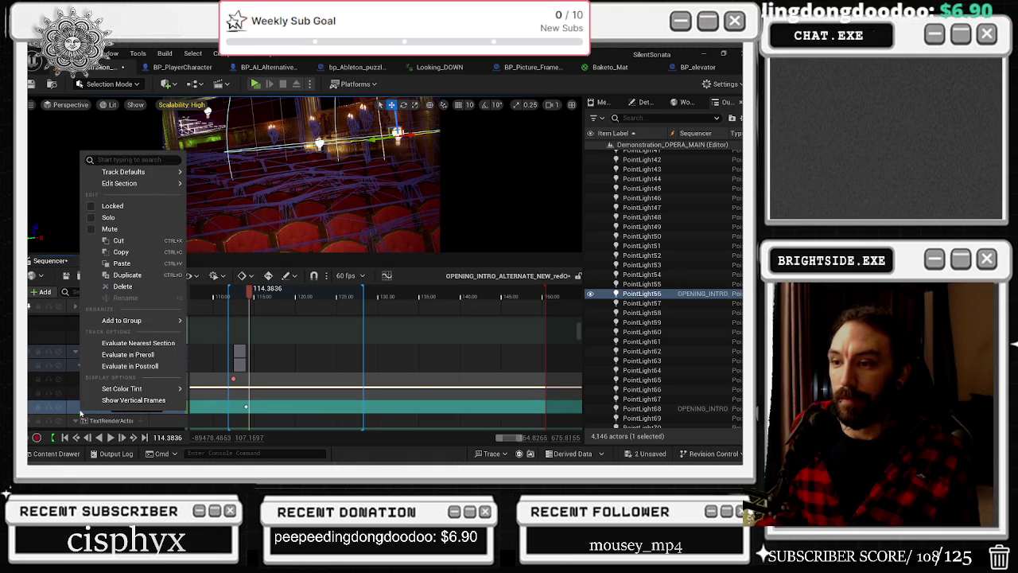
{"action": "left_click", "coordinate": [245, 407]}
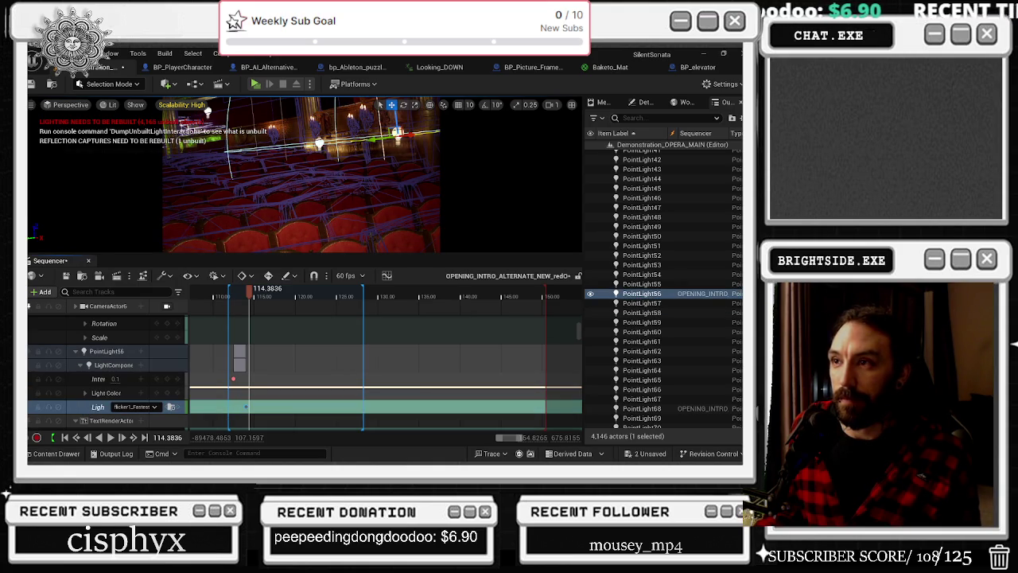
{"action": "left_click", "coordinate": [246, 407]}
{"action": "left_click", "coordinate": [40, 291]}
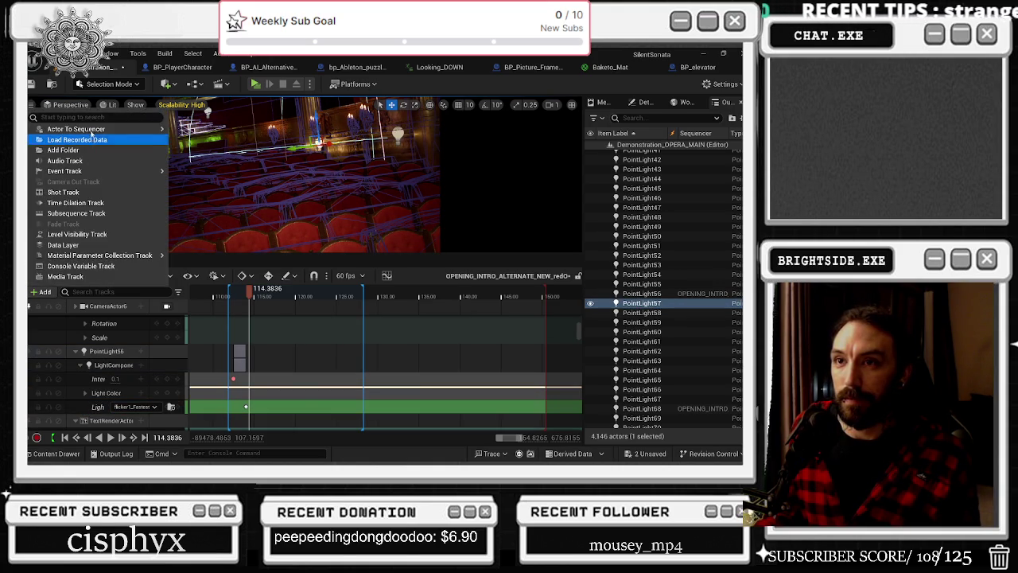
Add PointLight57 to the intro sequence and select its track
{"action": "mouse_move", "coordinate": [93, 128]}
{"action": "left_click", "coordinate": [221, 132]}
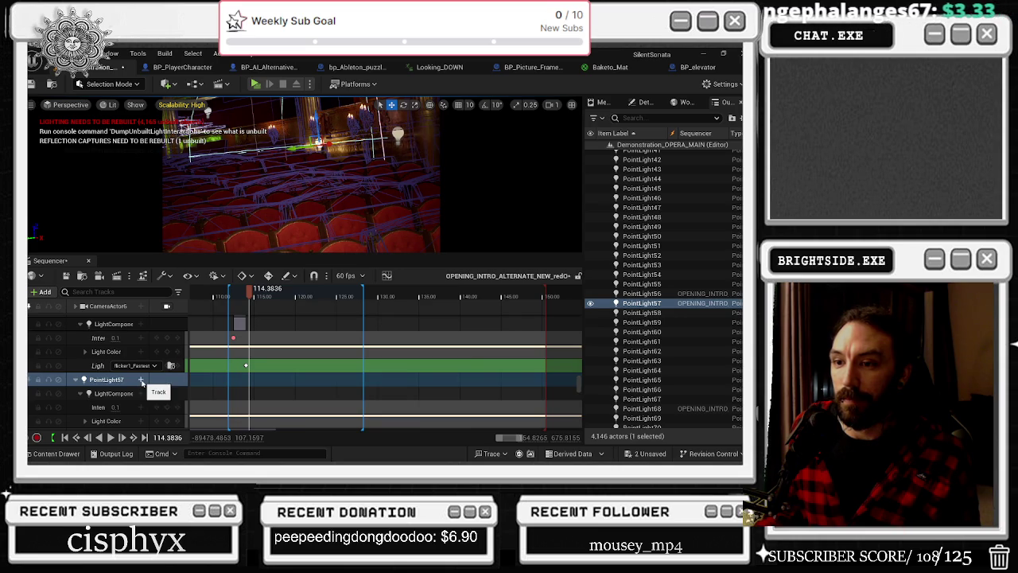
{"action": "left_click", "coordinate": [142, 381]}
{"action": "type", "text": "l"}
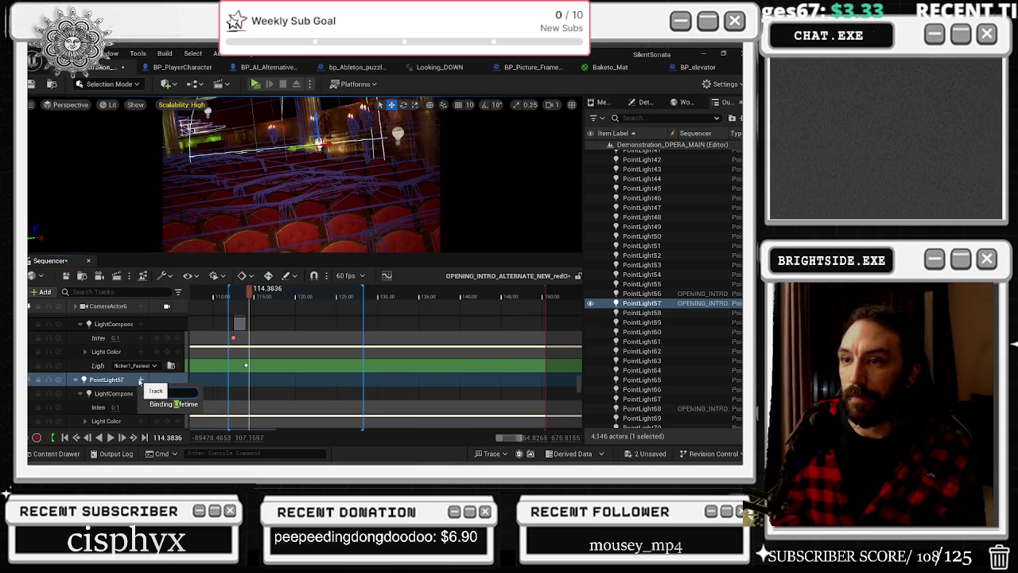
{"action": "key", "text": "ctrl+a"}
{"action": "left_click", "coordinate": [124, 385]}
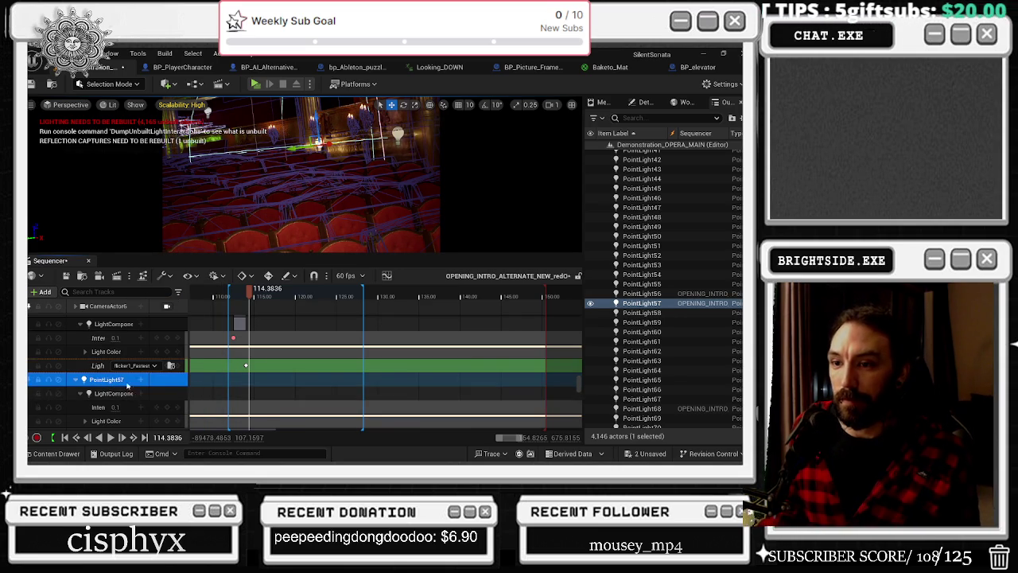
Add a Light Function Material track to PointLight57's light component and browse its materials
{"action": "left_click", "coordinate": [141, 393]}
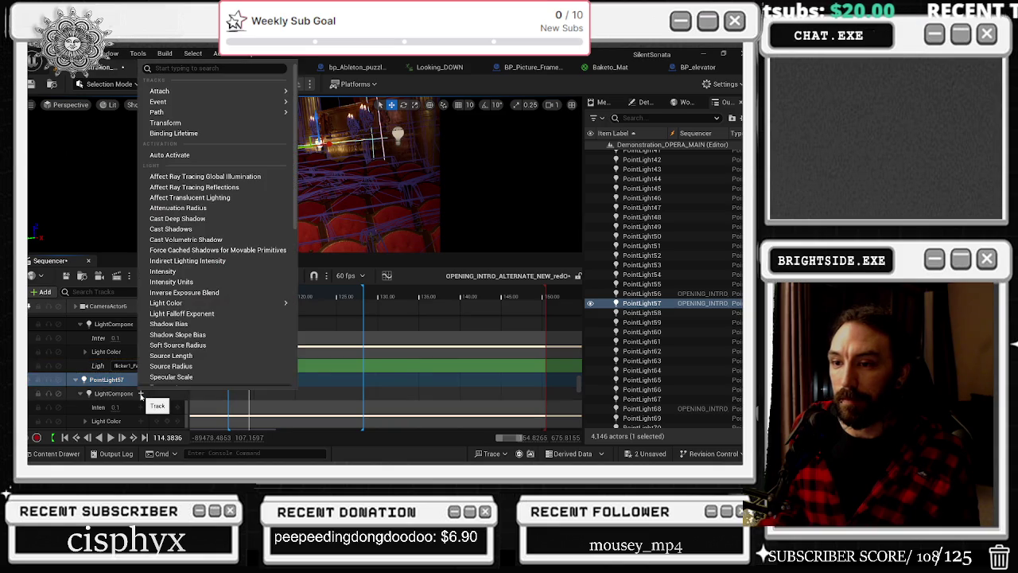
{"action": "type", "text": "materi"}
{"action": "key", "text": "Escape"}
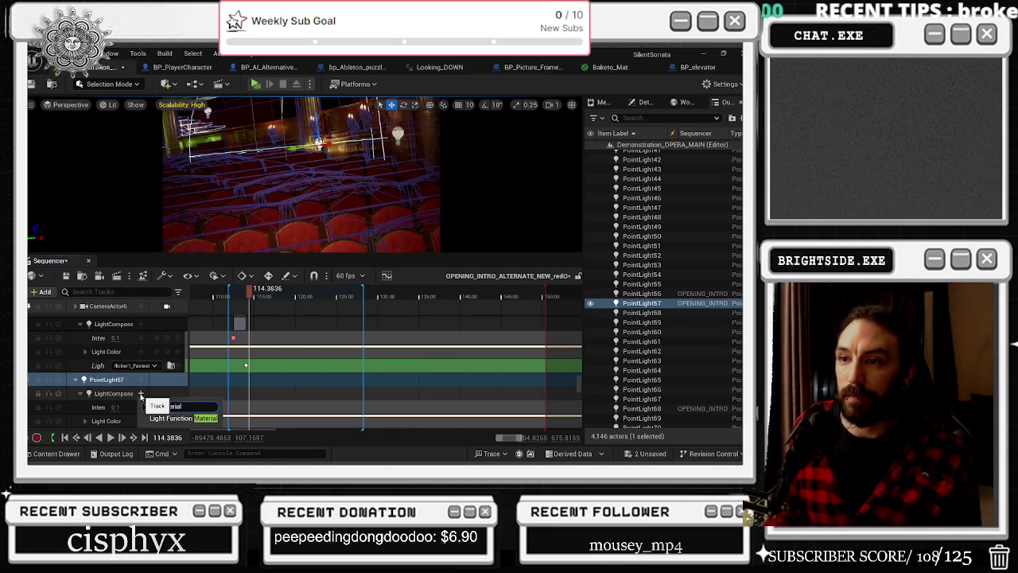
{"action": "scroll", "coordinate": [157, 400], "scroll_direction": "down", "scroll_amount": 2}
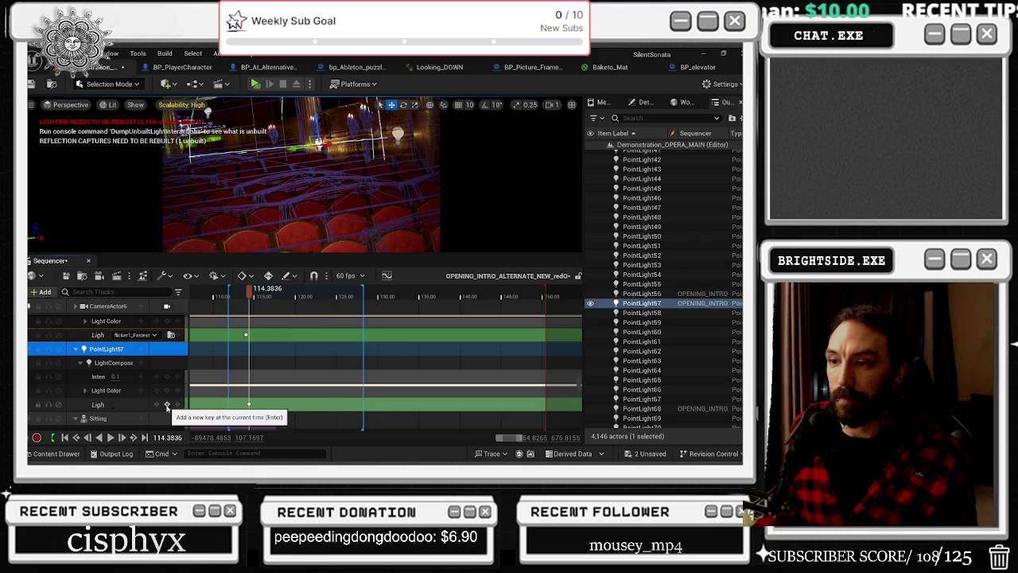
{"action": "left_click", "coordinate": [124, 405]}
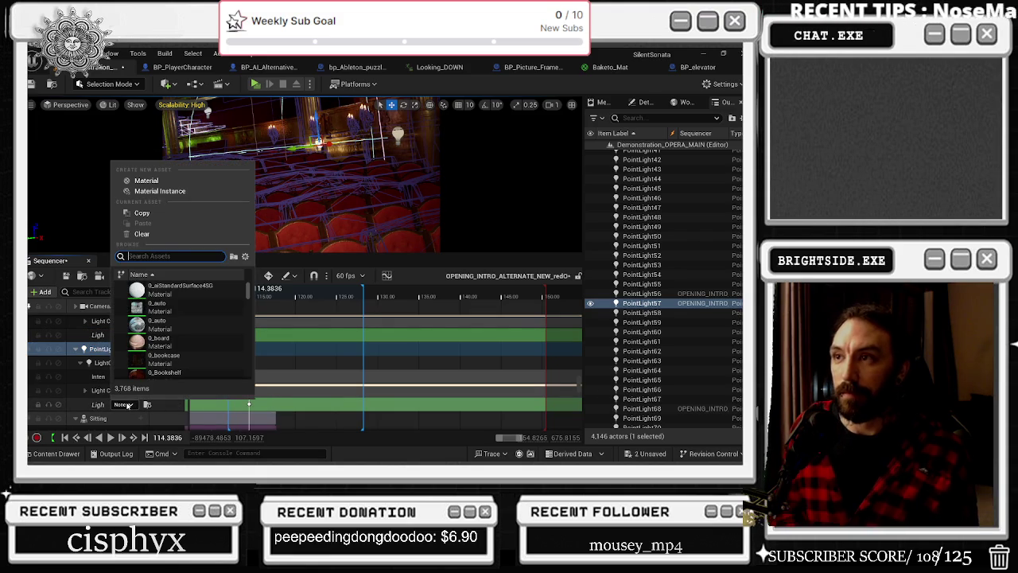
{"action": "type", "text": "flici"}
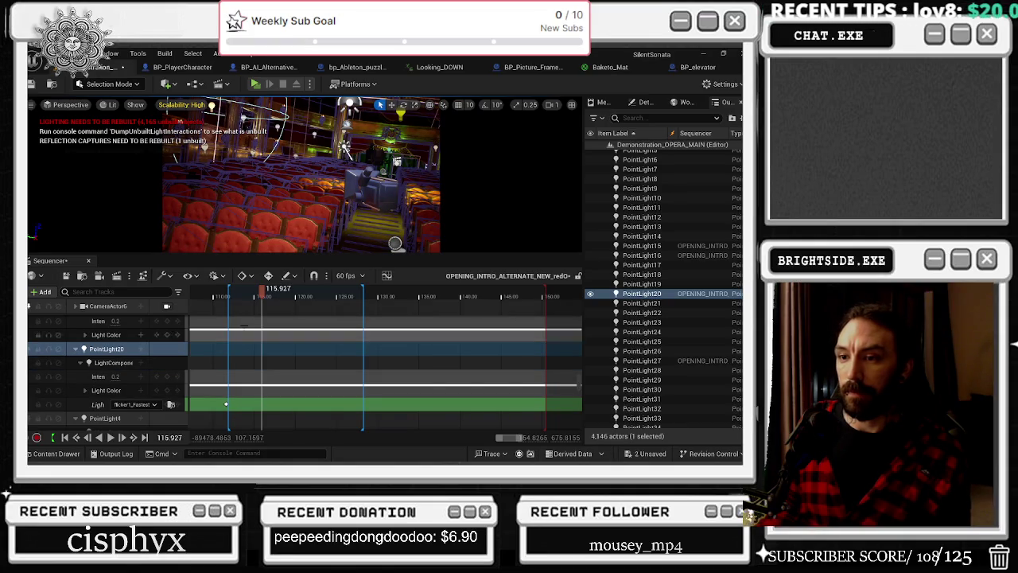
Scrub to about 112.56 and add PointLight25 to the sequence
{"action": "left_click", "coordinate": [226, 291]}
{"action": "left_click_drag", "start_coordinate": [226, 291], "coordinate": [234, 291]}
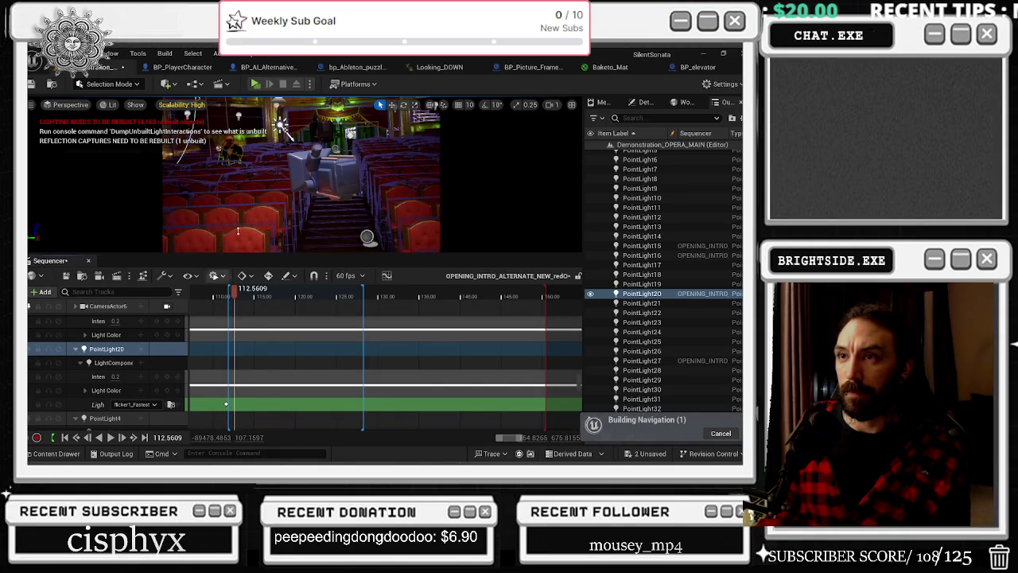
{"action": "left_click", "coordinate": [187, 115]}
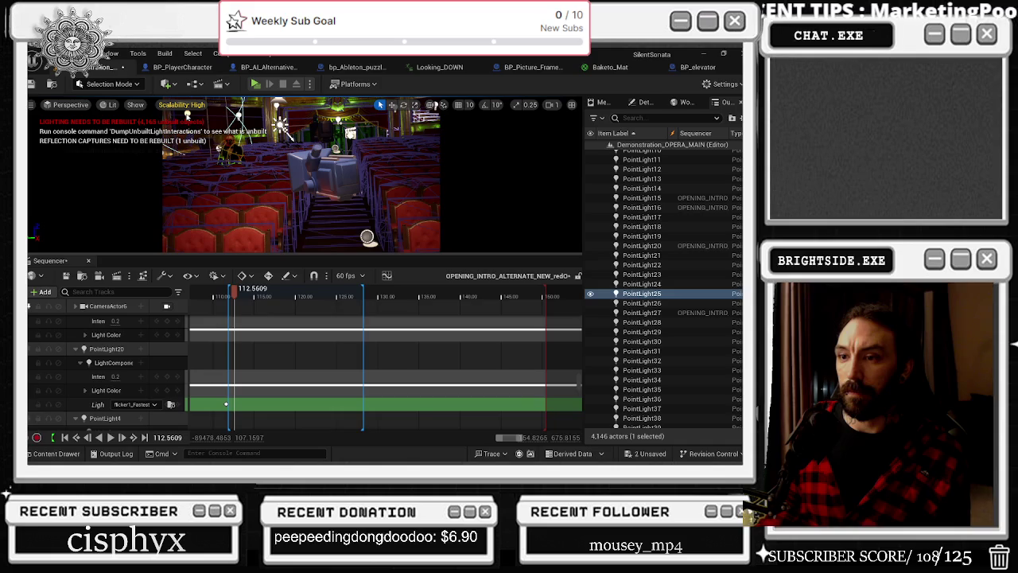
{"action": "left_click", "coordinate": [41, 292]}
{"action": "mouse_move", "coordinate": [80, 129]}
{"action": "left_click", "coordinate": [193, 132]}
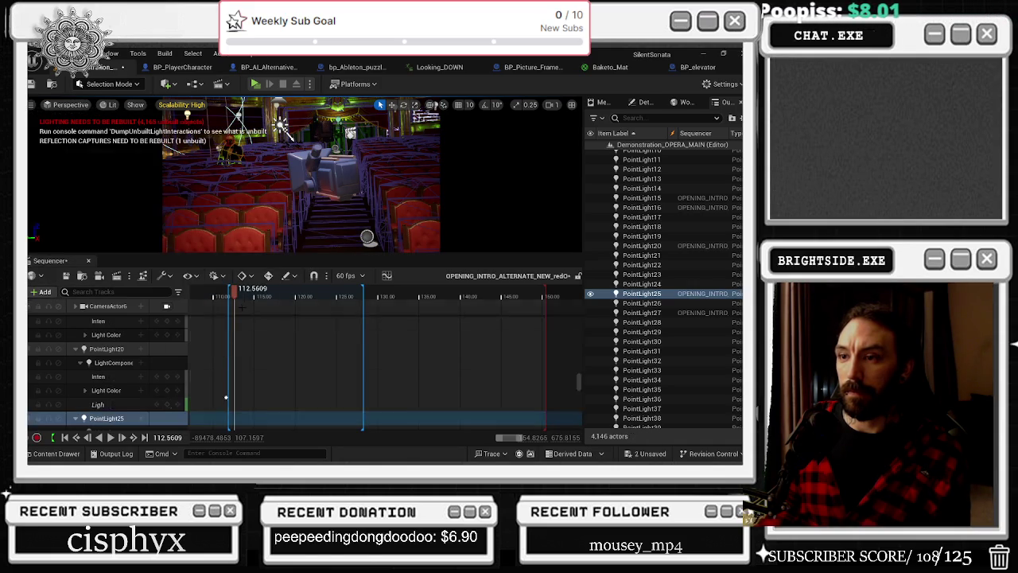
Copy PointLight20's flicker1_Fastest light function track and paste it onto PointLight25's light component
{"action": "scroll", "coordinate": [131, 385], "scroll_direction": "down", "scroll_amount": 2}
{"action": "scroll", "coordinate": [132, 385], "scroll_direction": "down", "scroll_amount": 1}
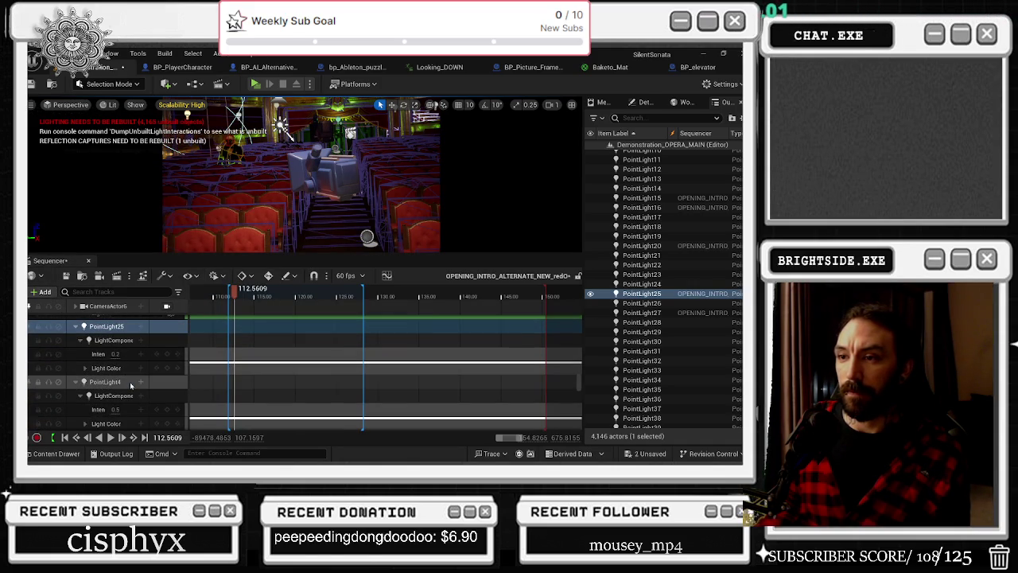
{"action": "scroll", "coordinate": [131, 385], "scroll_direction": "up", "scroll_amount": 2}
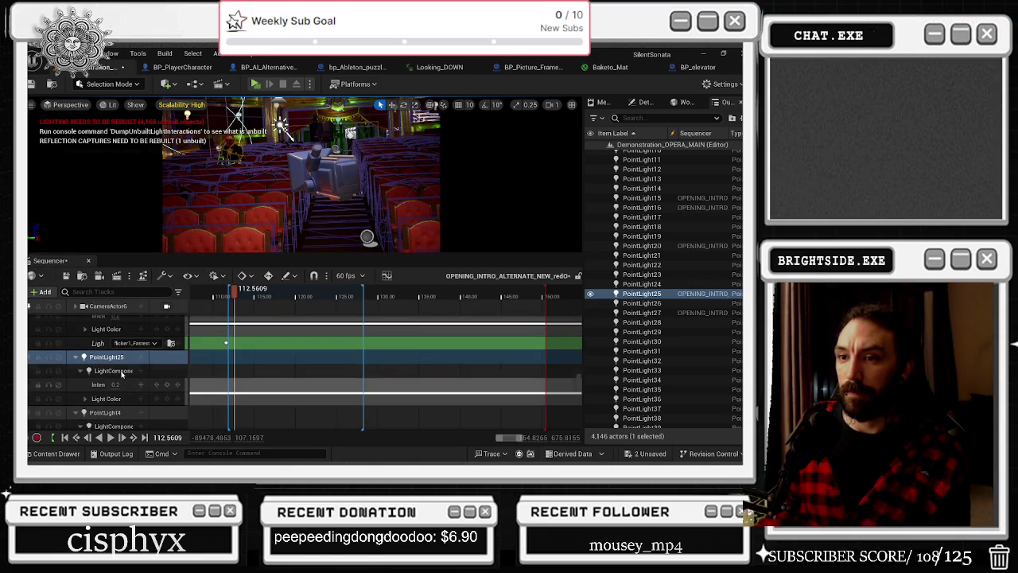
{"action": "right_click", "coordinate": [97, 342]}
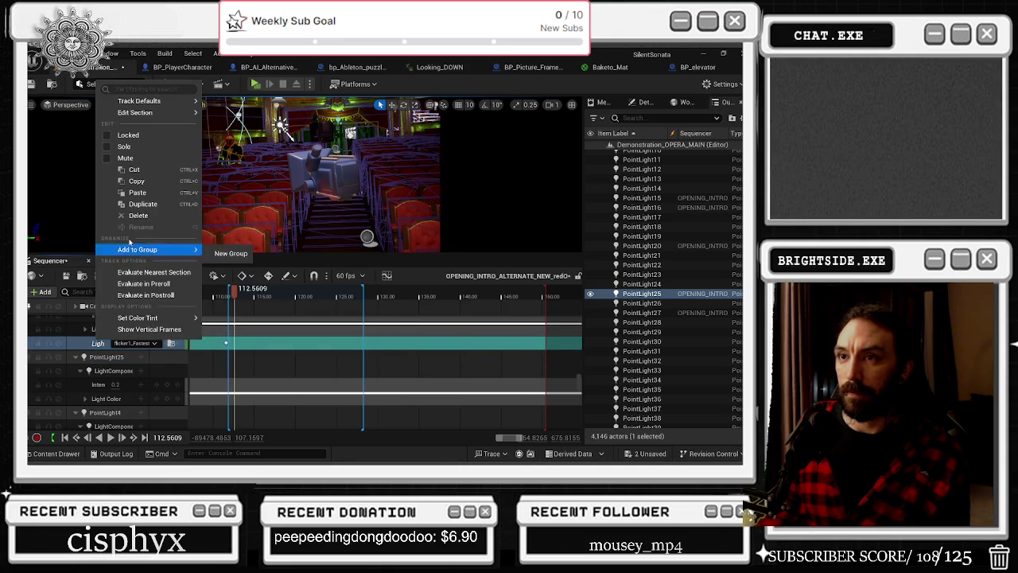
{"action": "left_click", "coordinate": [136, 180]}
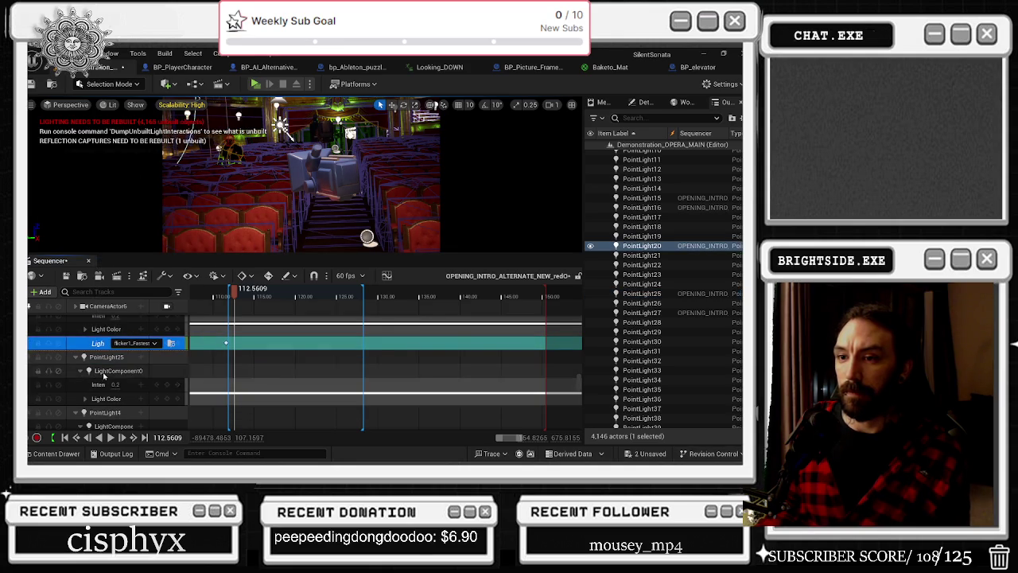
{"action": "left_click", "coordinate": [103, 374]}
{"action": "right_click", "coordinate": [104, 372]}
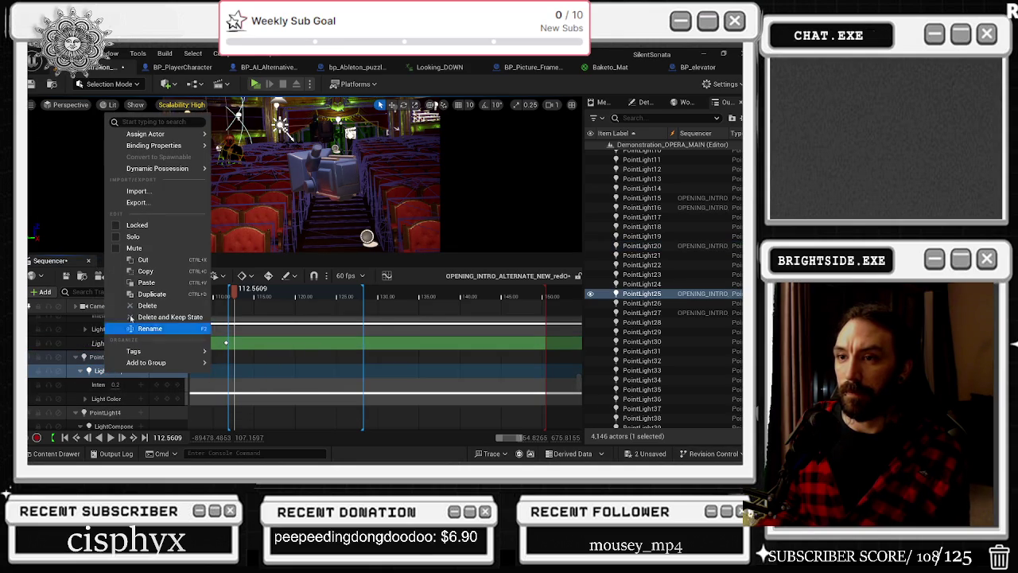
{"action": "left_click", "coordinate": [156, 283]}
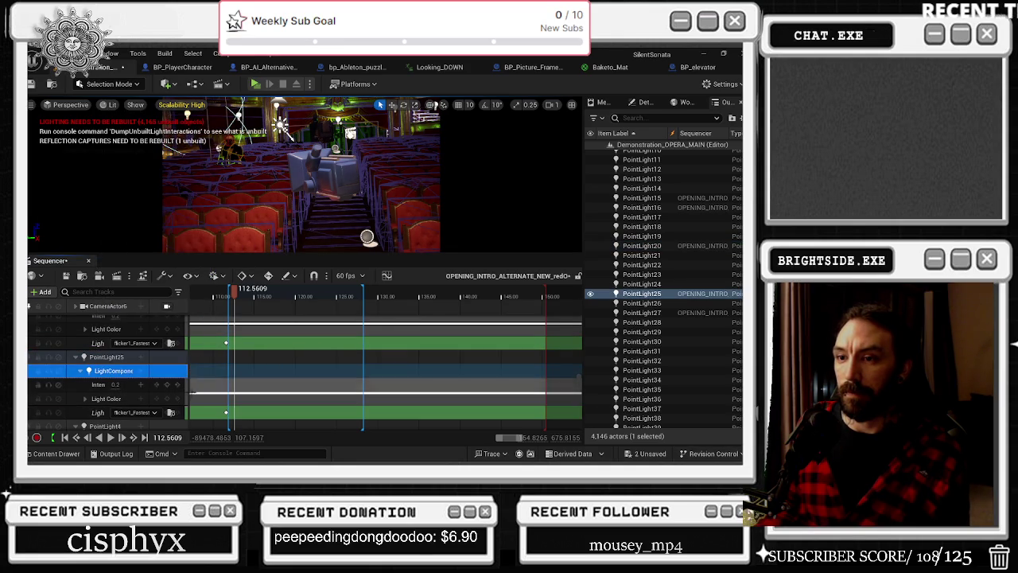
Preview from about 110.8, then select PointLight21 for adding to the sequence
{"action": "left_click", "coordinate": [216, 292]}
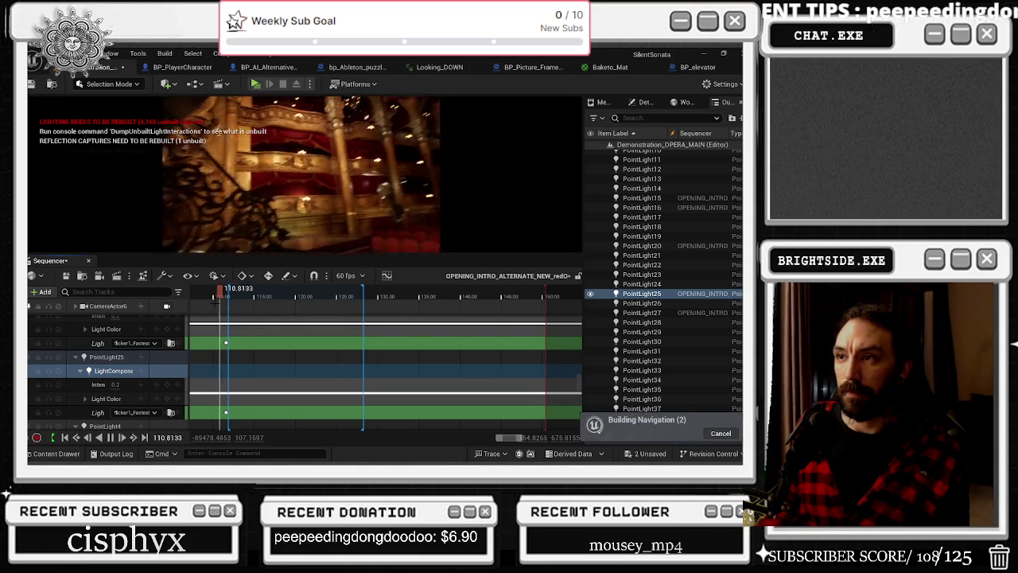
{"action": "key", "text": "space"}
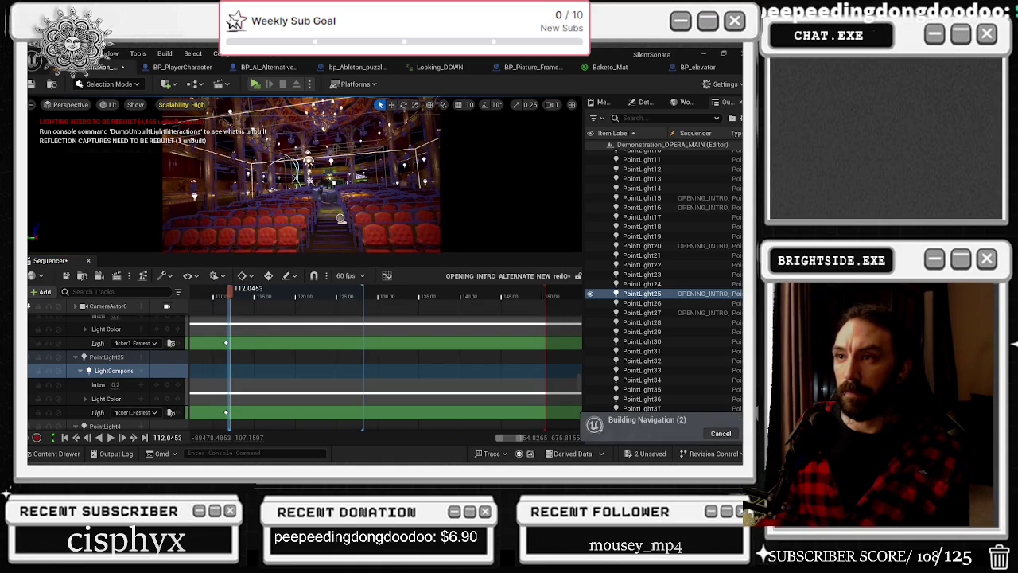
{"action": "left_click", "coordinate": [263, 175]}
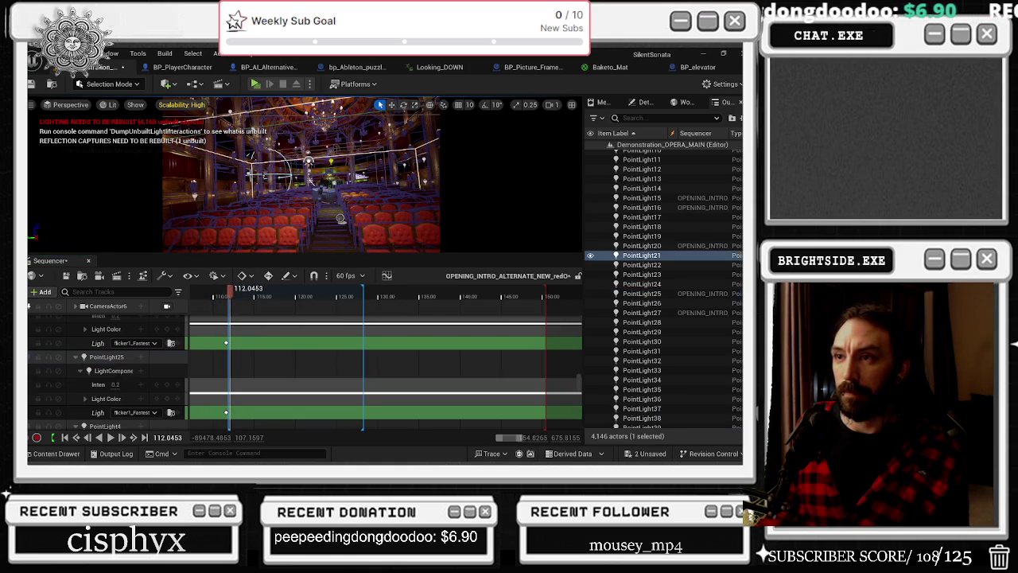
{"action": "left_click", "coordinate": [44, 292]}
Add PointLight21, paste the flicker1_Fastest track onto its light component, and scrub to preview
{"action": "mouse_move", "coordinate": [90, 129]}
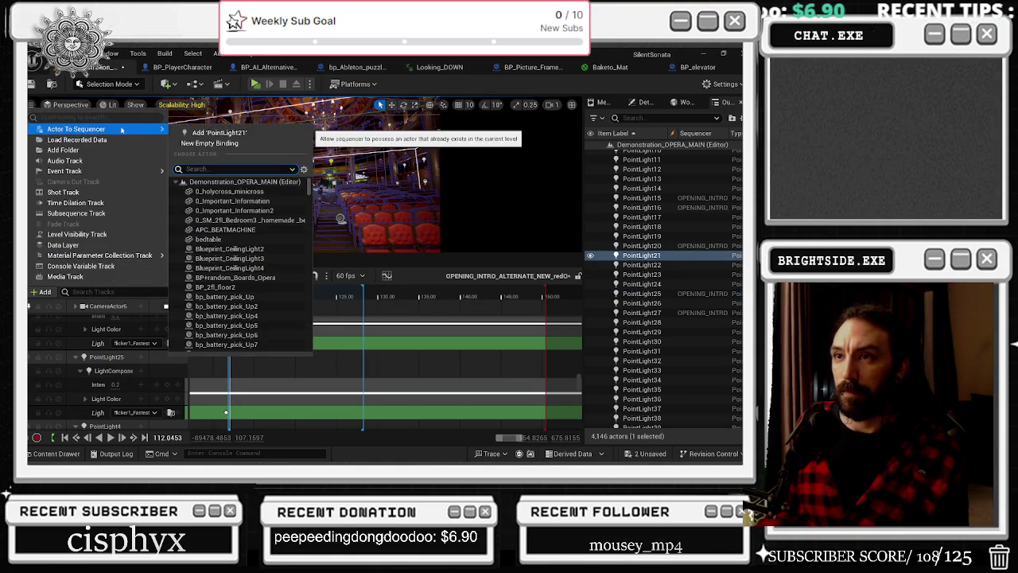
{"action": "left_click", "coordinate": [208, 134]}
{"action": "scroll", "coordinate": [154, 367], "scroll_direction": "down", "scroll_amount": 3}
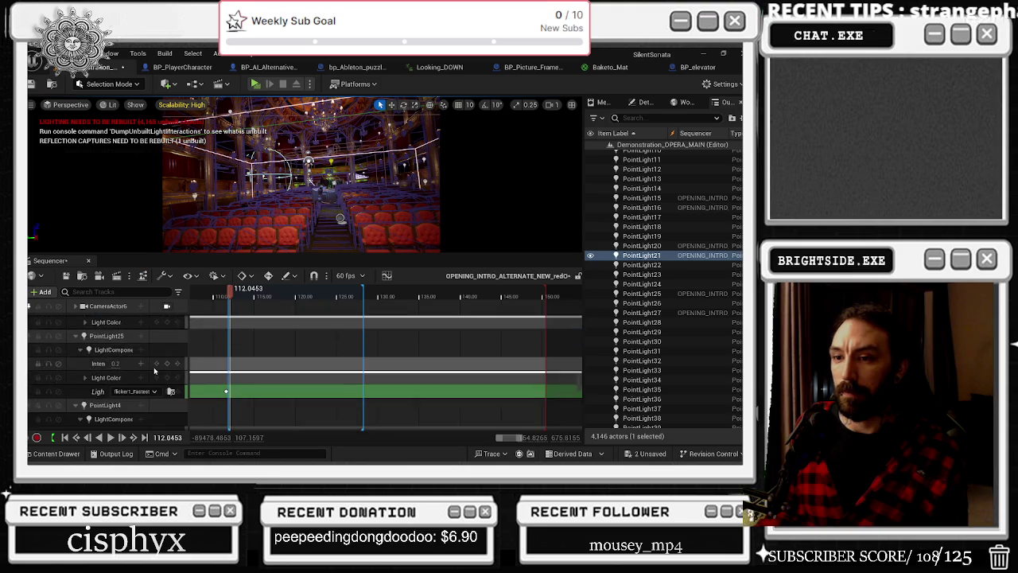
{"action": "scroll", "coordinate": [149, 371], "scroll_direction": "up", "scroll_amount": 3}
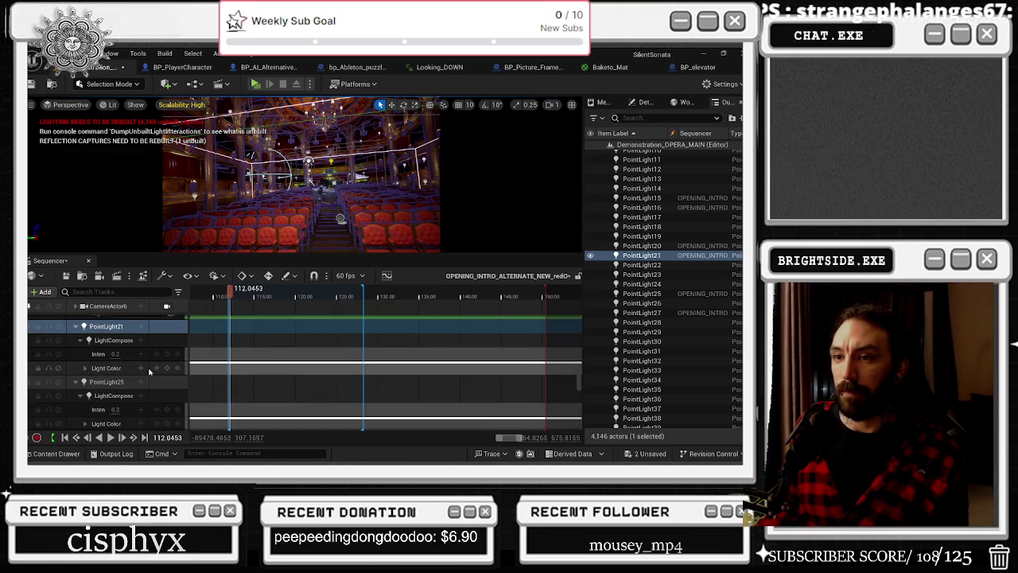
{"action": "right_click", "coordinate": [122, 368]}
{"action": "right_click", "coordinate": [108, 340]}
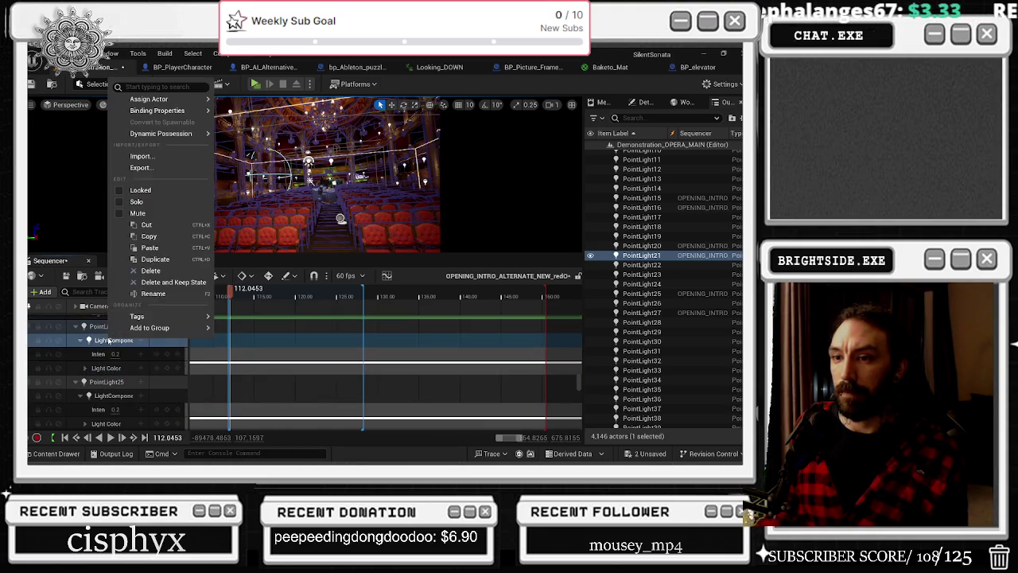
{"action": "left_click", "coordinate": [149, 247]}
{"action": "left_click", "coordinate": [209, 294]}
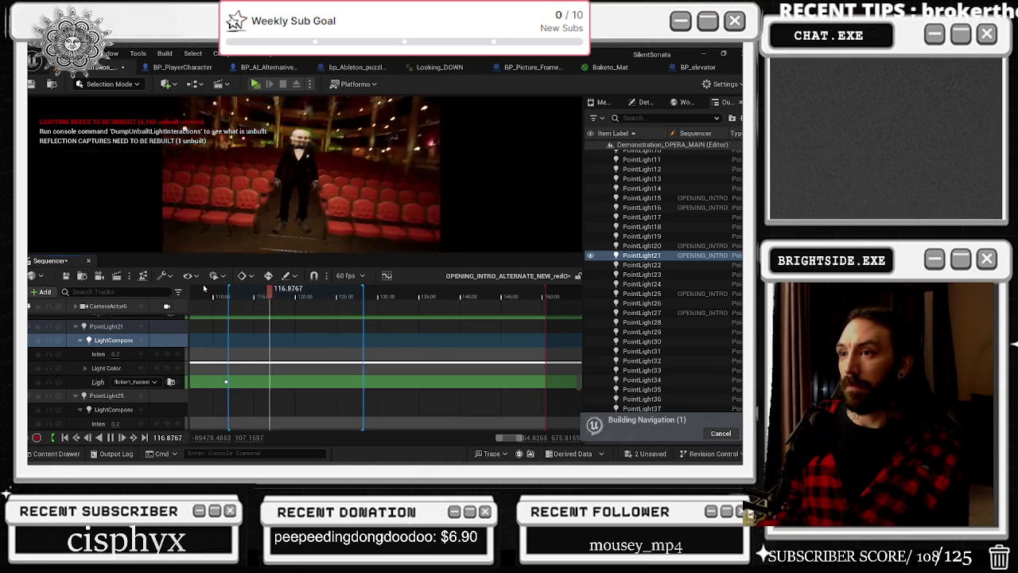
{"action": "left_click", "coordinate": [254, 297]}
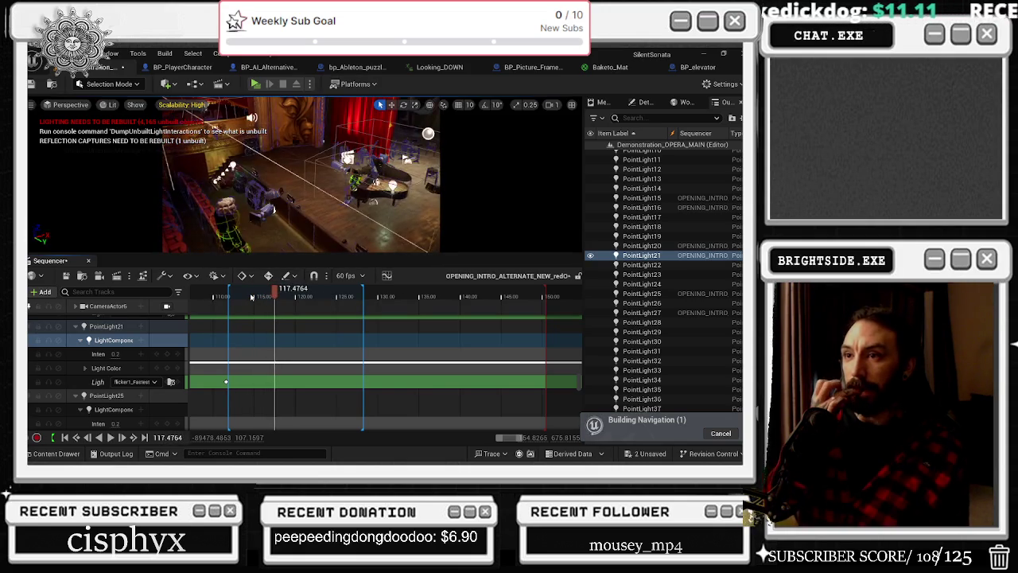
{"action": "left_click", "coordinate": [227, 297]}
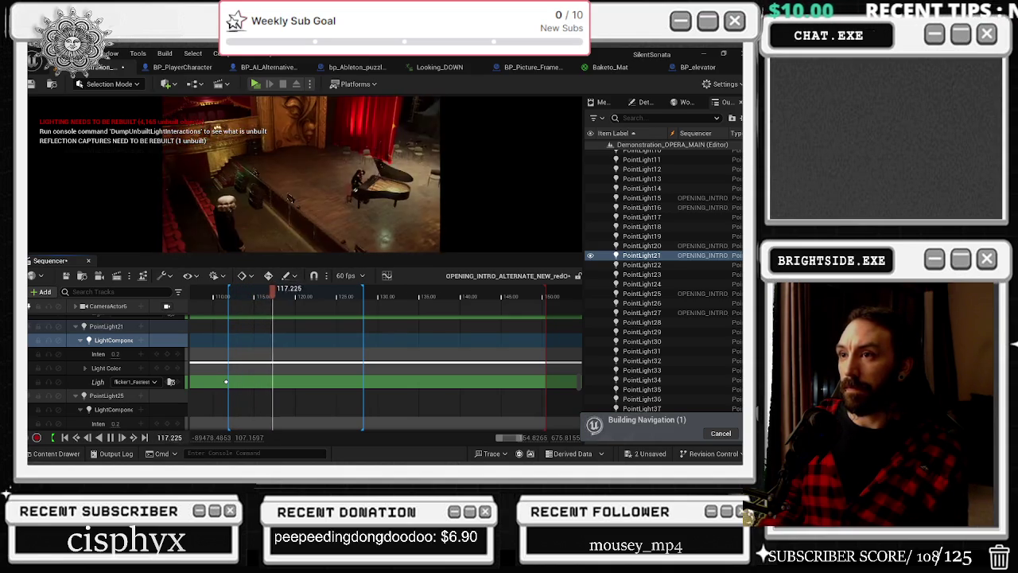
{"action": "key", "text": "space"}
{"action": "left_click_drag", "start_coordinate": [229, 294], "coordinate": [235, 295]}
{"action": "key", "text": "space"}
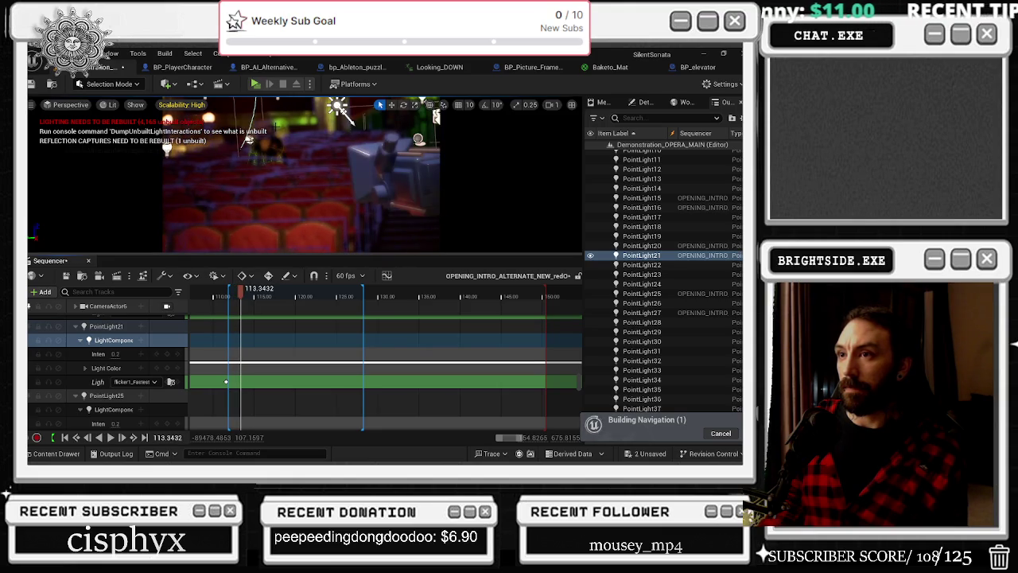
Select gjones head and scrub from 31 to about 112.8 seconds checking MI_basic_black and triple_head_new_Mat keys
{"action": "left_click", "coordinate": [265, 130]}
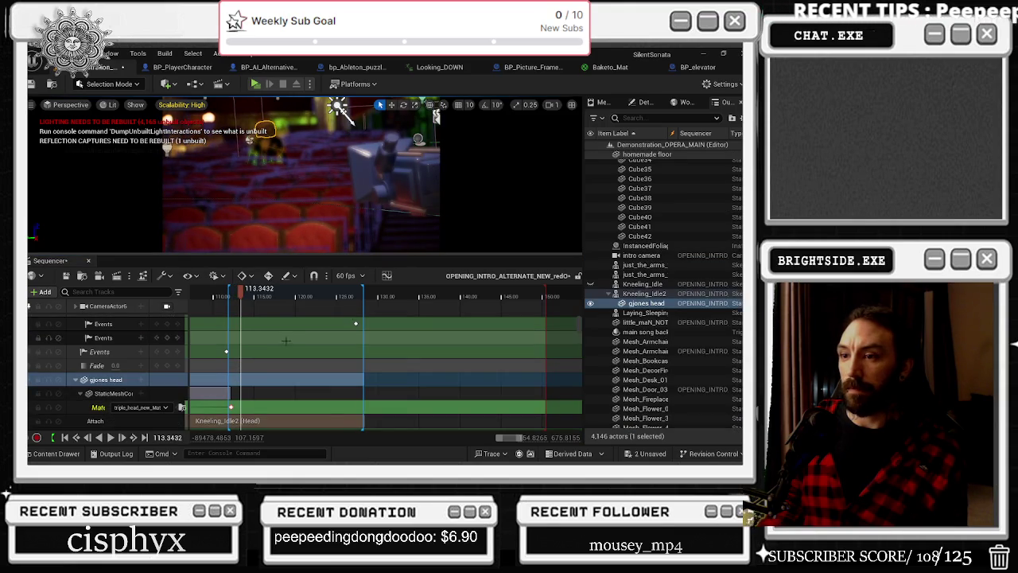
{"action": "scroll", "coordinate": [185, 403], "scroll_direction": "down", "scroll_amount": 1}
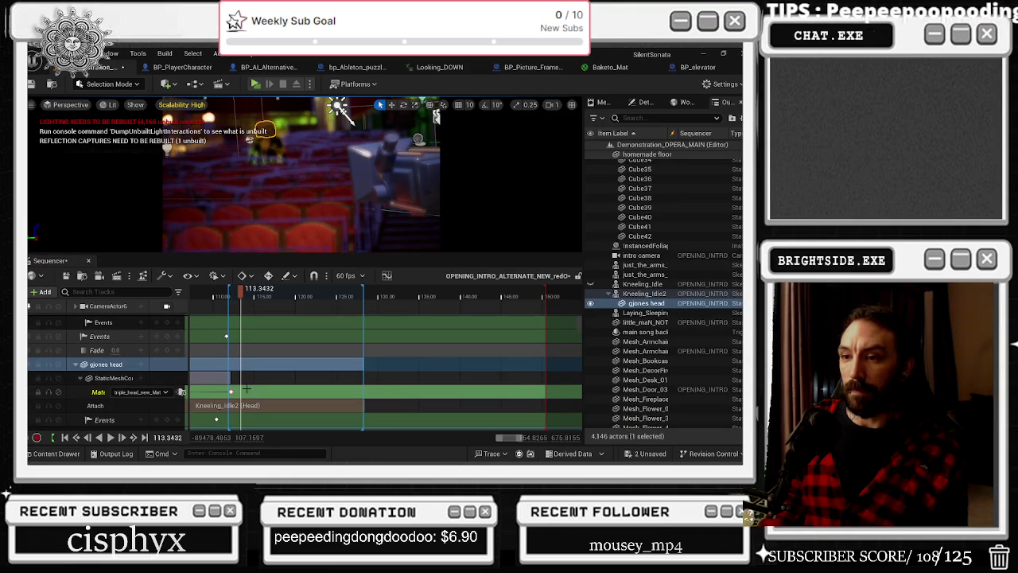
{"action": "left_click", "coordinate": [237, 291]}
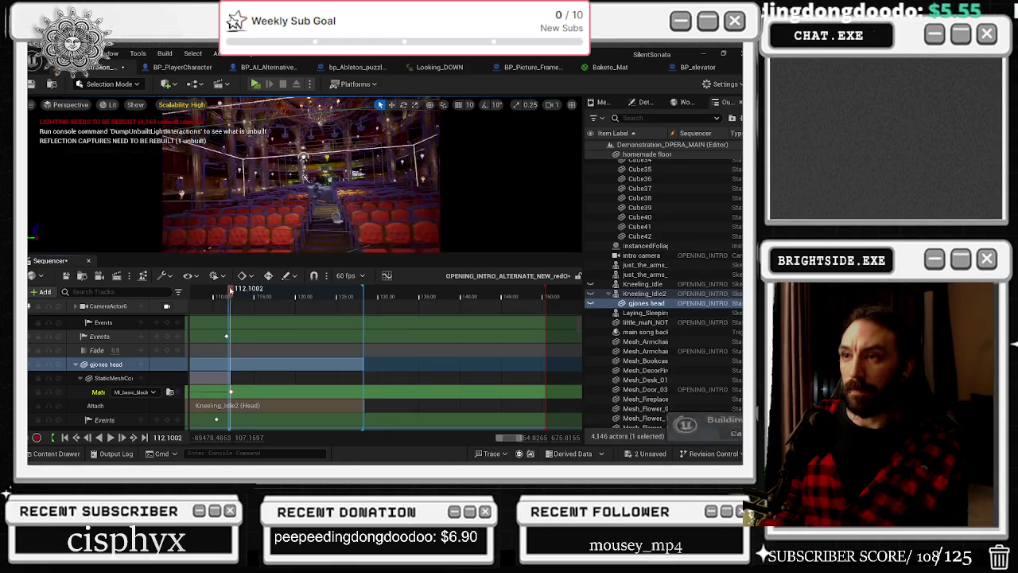
{"action": "left_click", "coordinate": [227, 292]}
{"action": "scroll", "coordinate": [348, 383], "scroll_direction": "up", "scroll_amount": 3}
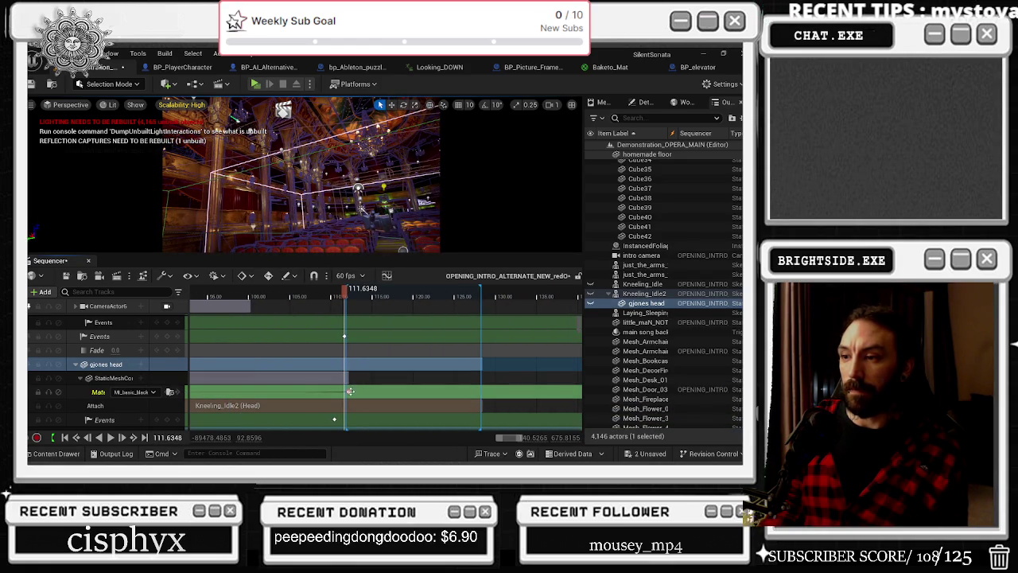
{"action": "left_click", "coordinate": [348, 291]}
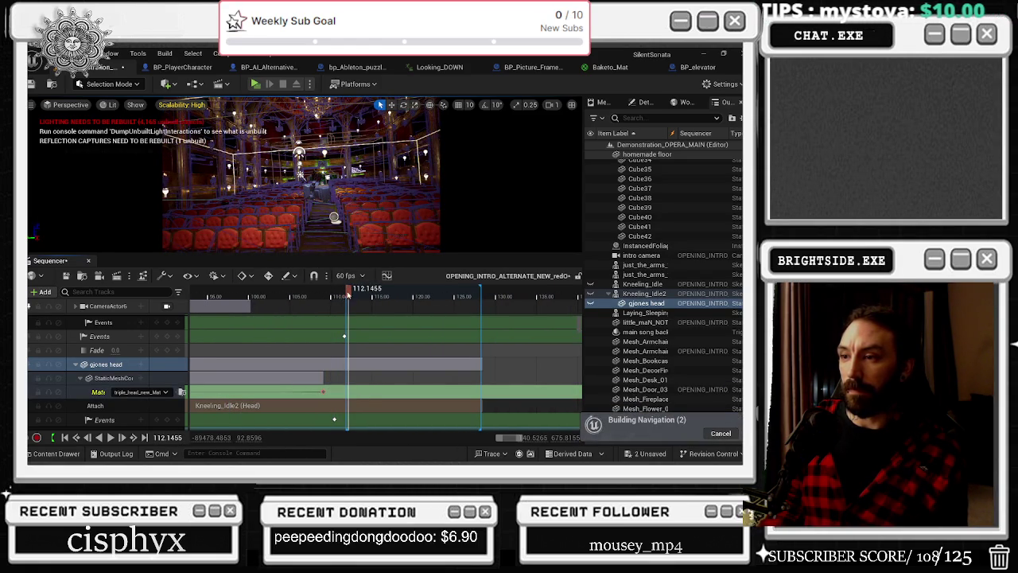
{"action": "left_click", "coordinate": [340, 291]}
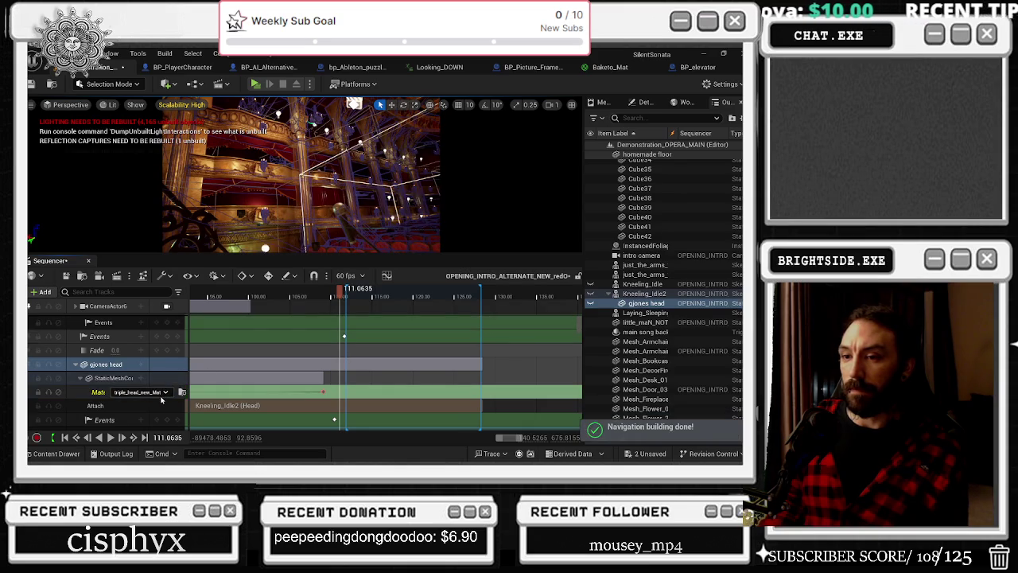
{"action": "scroll", "coordinate": [372, 377], "scroll_direction": "left", "scroll_amount": 10}
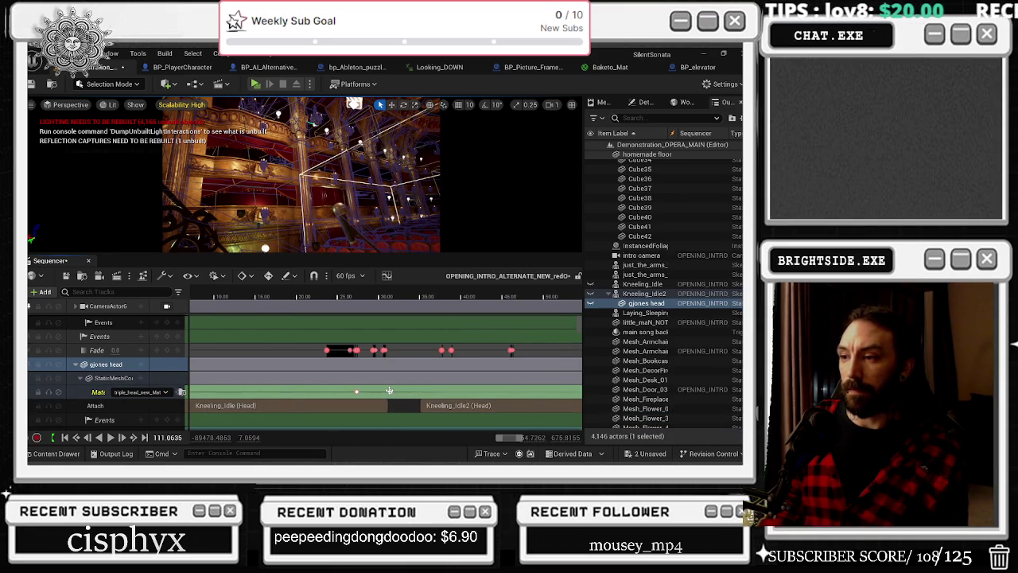
{"action": "left_click", "coordinate": [390, 390]}
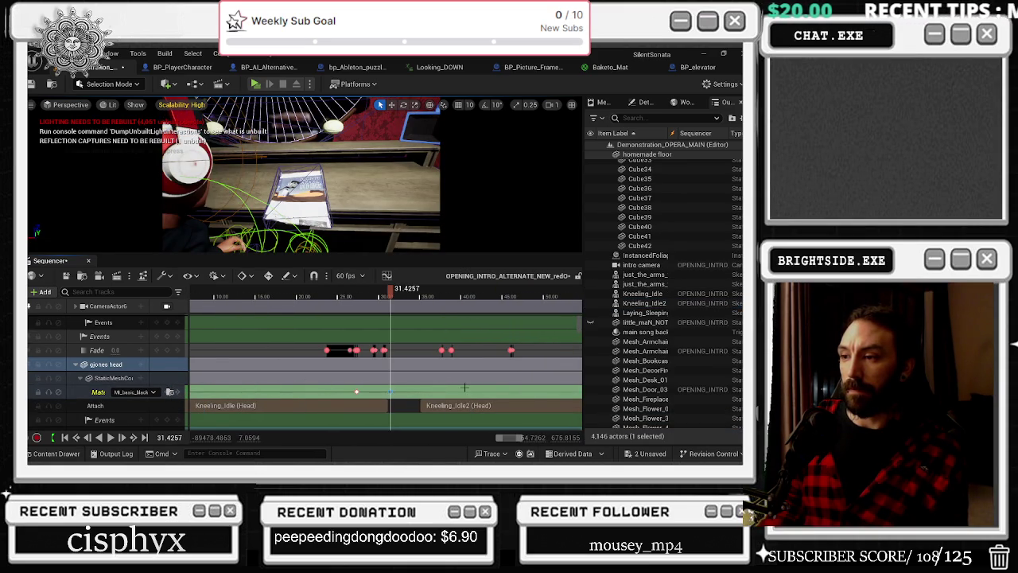
{"action": "scroll", "coordinate": [465, 387], "scroll_direction": "right", "scroll_amount": 8}
{"action": "scroll", "coordinate": [465, 387], "scroll_direction": "right", "scroll_amount": 4}
{"action": "left_click", "coordinate": [243, 296]}
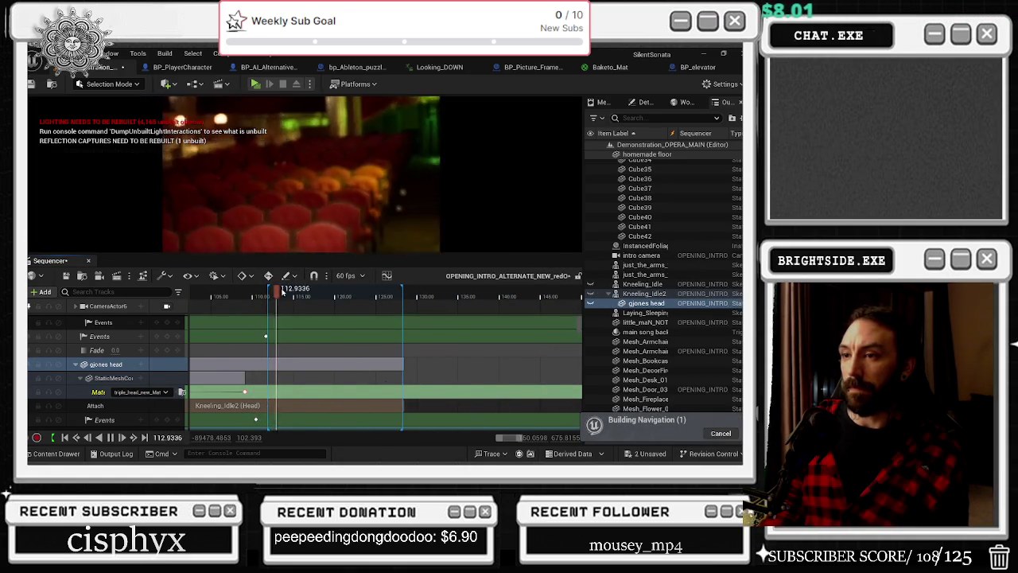
Replay from about 111, then trial-move the head material swap key later to about 116.6
{"action": "left_click", "coordinate": [284, 293]}
{"action": "left_click_drag", "start_coordinate": [295, 292], "coordinate": [247, 294]}
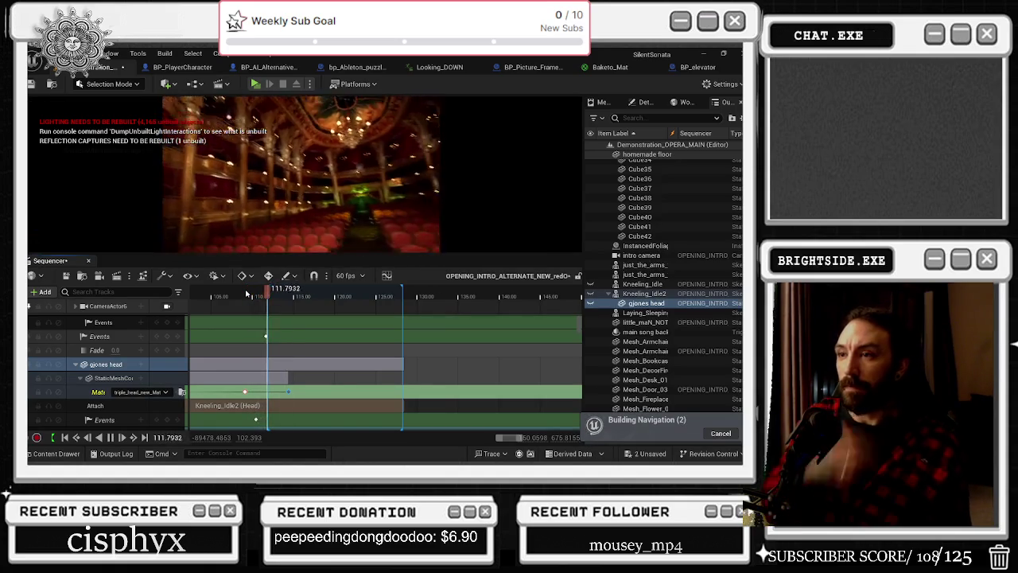
{"action": "key", "text": "space"}
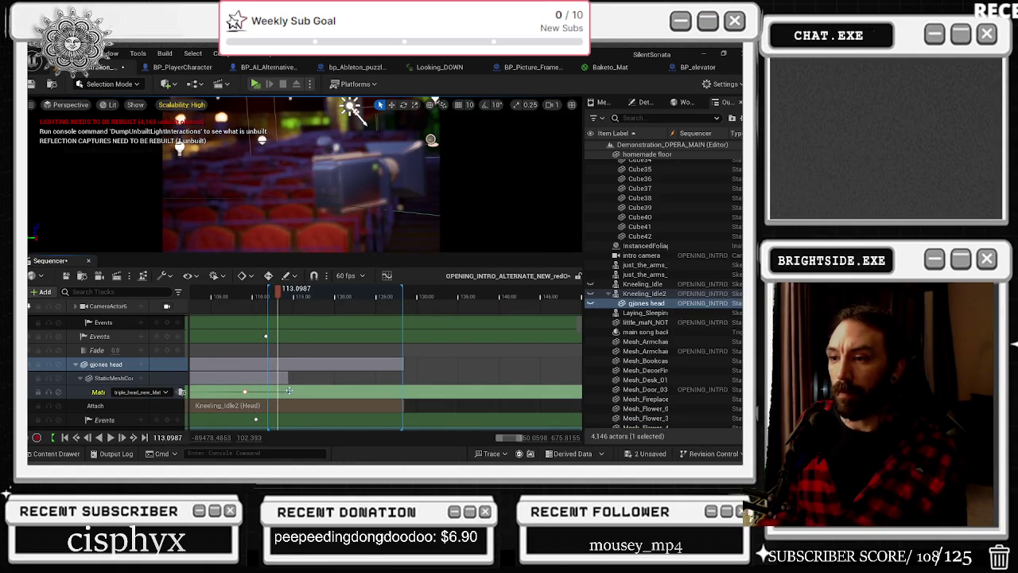
{"action": "mouse_move", "coordinate": [311, 391]}
{"action": "left_mouse_down"}
{"action": "mouse_move", "coordinate": [343, 391]}
{"action": "mouse_move", "coordinate": [327, 392]}
{"action": "left_mouse_up"}
{"action": "left_click", "coordinate": [307, 294]}
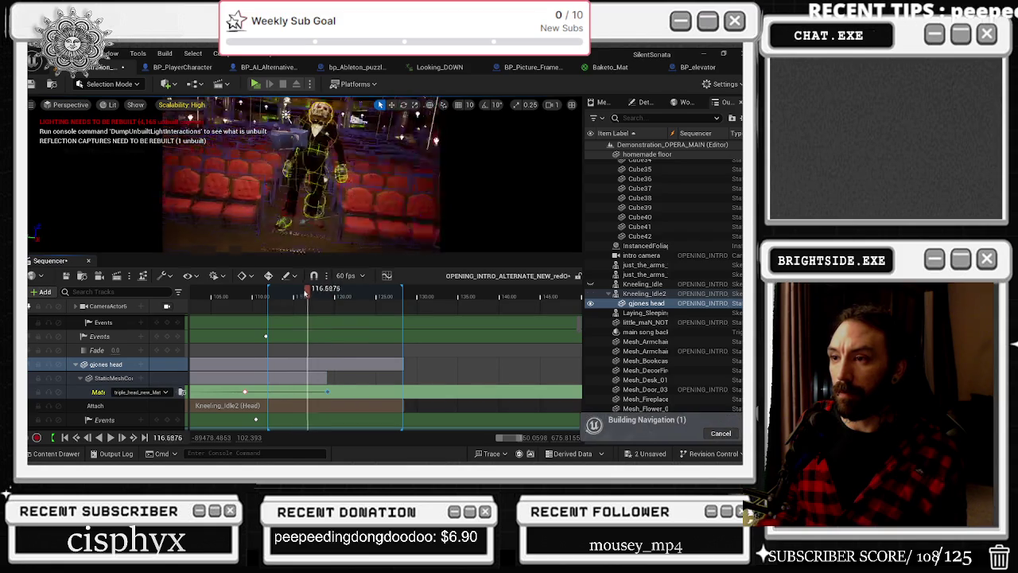
{"action": "left_click", "coordinate": [303, 295]}
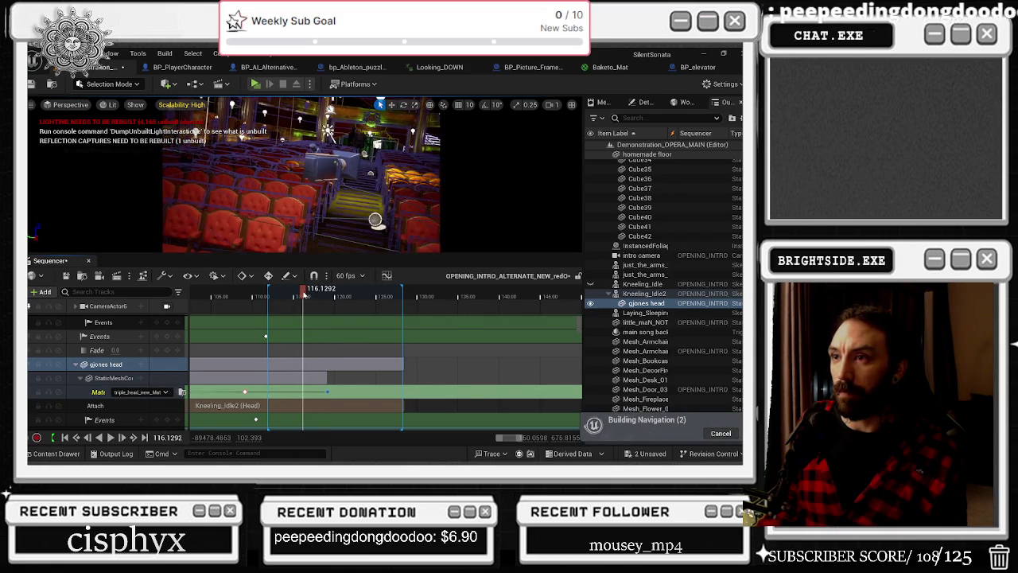
{"action": "left_click_drag", "start_coordinate": [330, 390], "coordinate": [301, 392]}
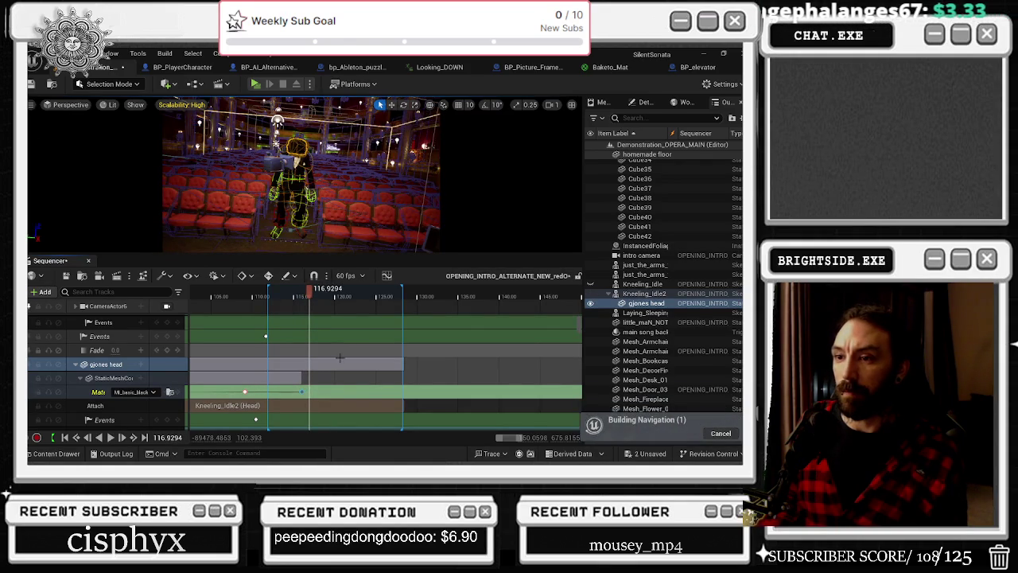
Undo the key move and confirm the material swap key sits at 114.4
{"action": "left_click", "coordinate": [244, 391]}
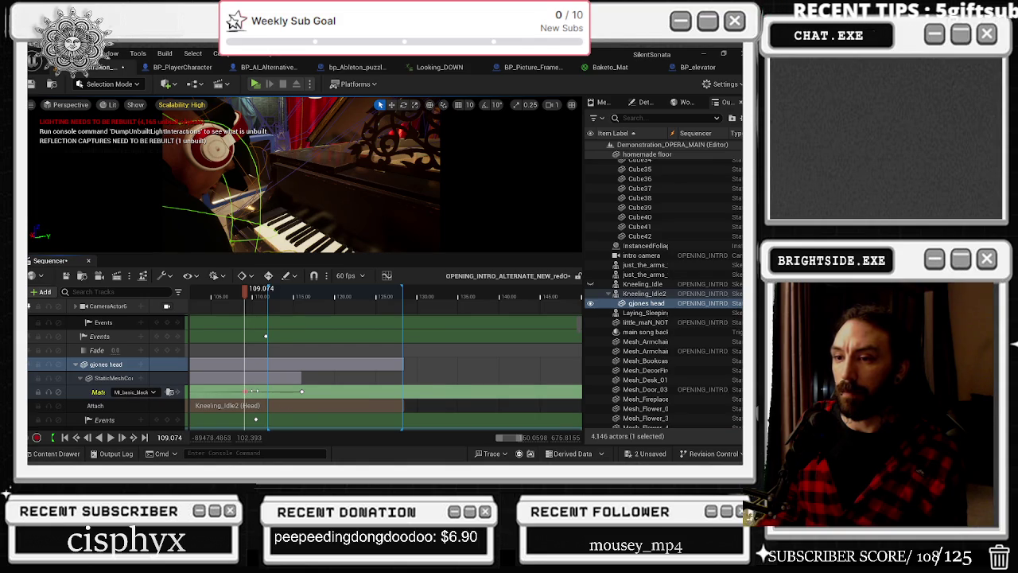
{"action": "left_click", "coordinate": [302, 391]}
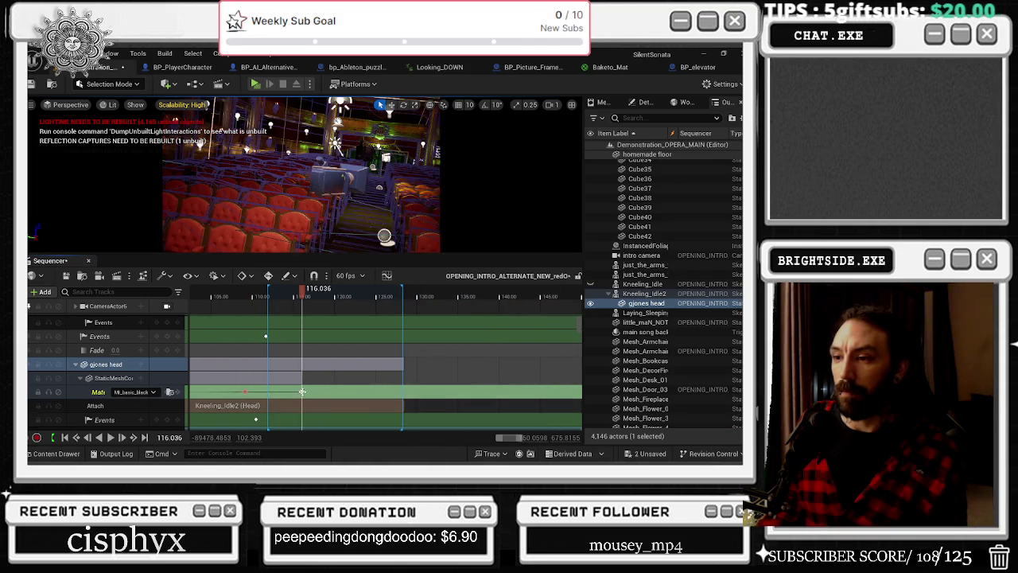
{"action": "key", "text": "ctrl+z"}
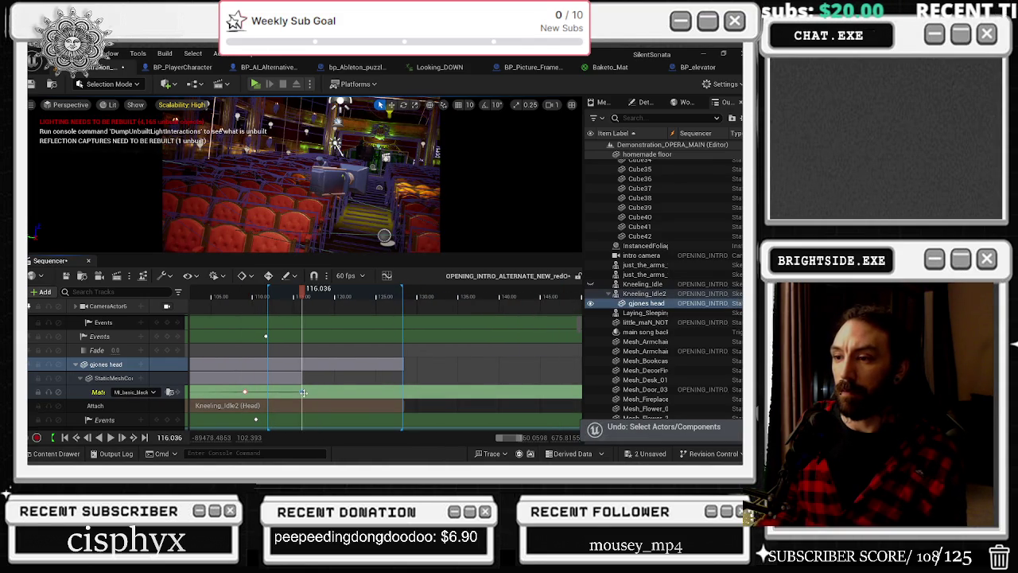
{"action": "key", "text": "ctrl+z"}
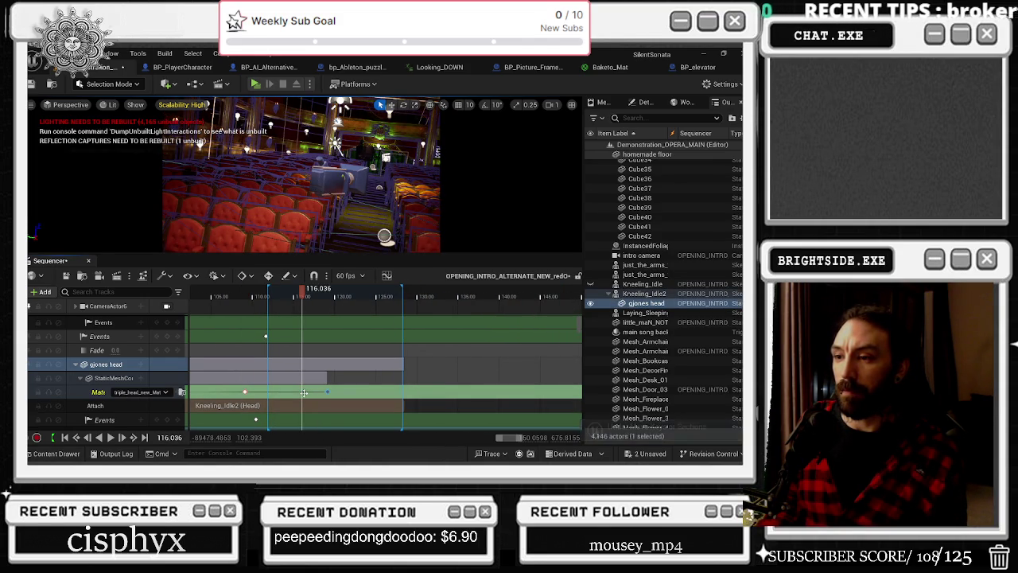
{"action": "left_click_drag", "start_coordinate": [302, 296], "coordinate": [278, 298]}
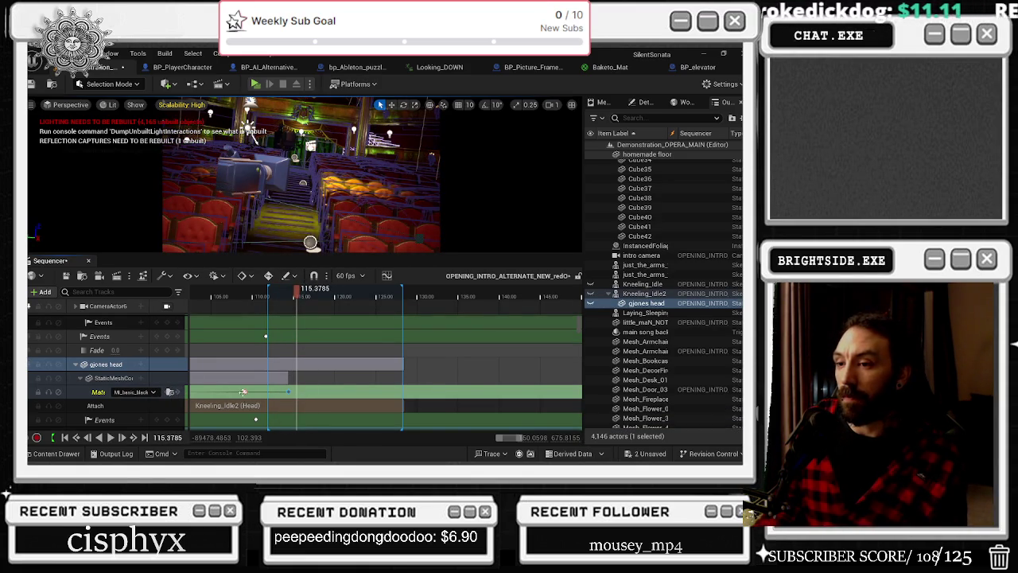
{"action": "left_click", "coordinate": [244, 391]}
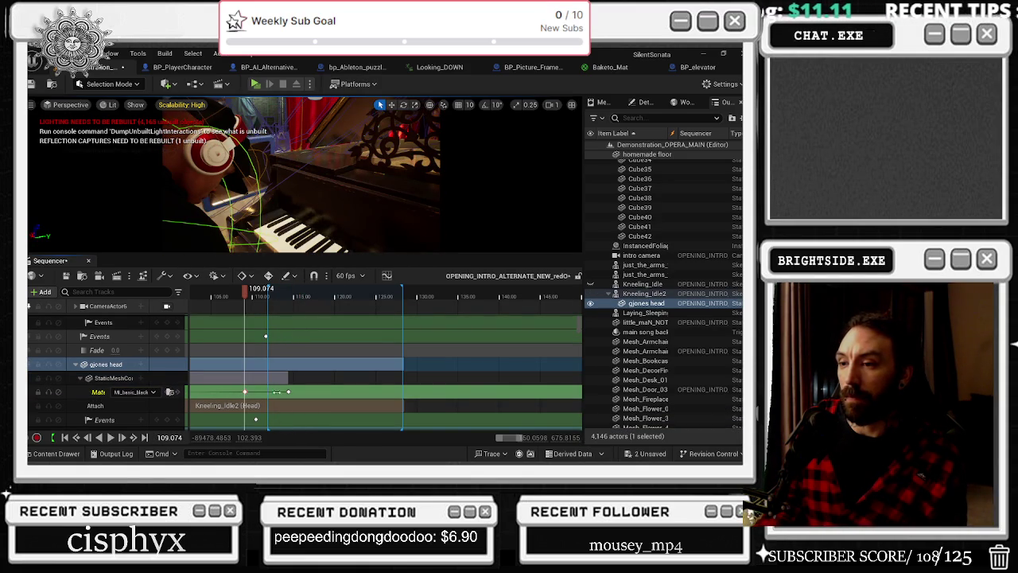
{"action": "left_click", "coordinate": [287, 390]}
{"action": "scroll", "coordinate": [294, 374], "scroll_direction": "up", "scroll_amount": 2}
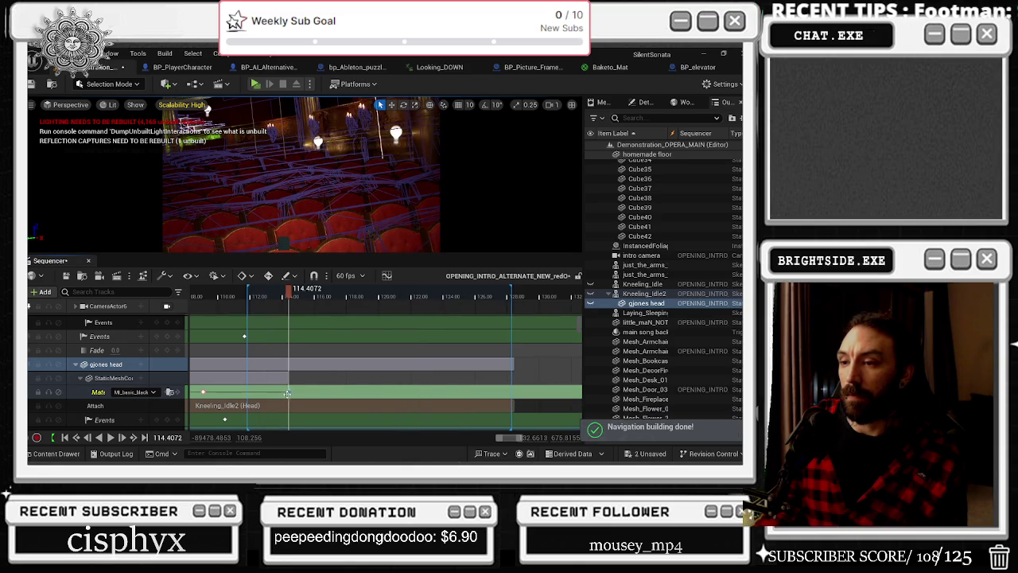
Play the sequence to preview the head's material swap, stopping near 114.3 s
{"action": "key", "text": "space"}
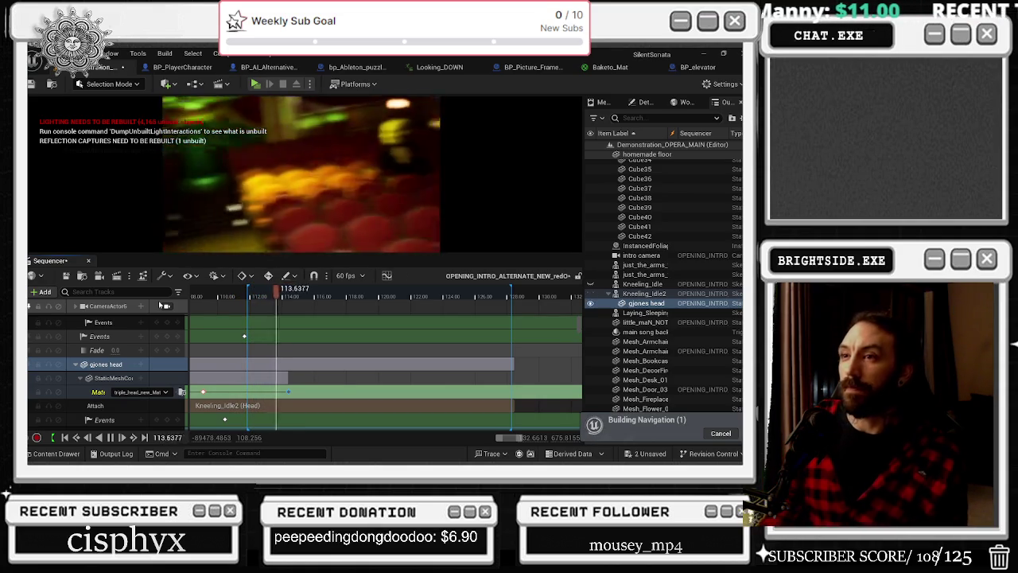
{"action": "left_click", "coordinate": [165, 305]}
{"action": "key", "text": "space"}
{"action": "scroll", "coordinate": [243, 406], "scroll_direction": "up", "scroll_amount": 1}
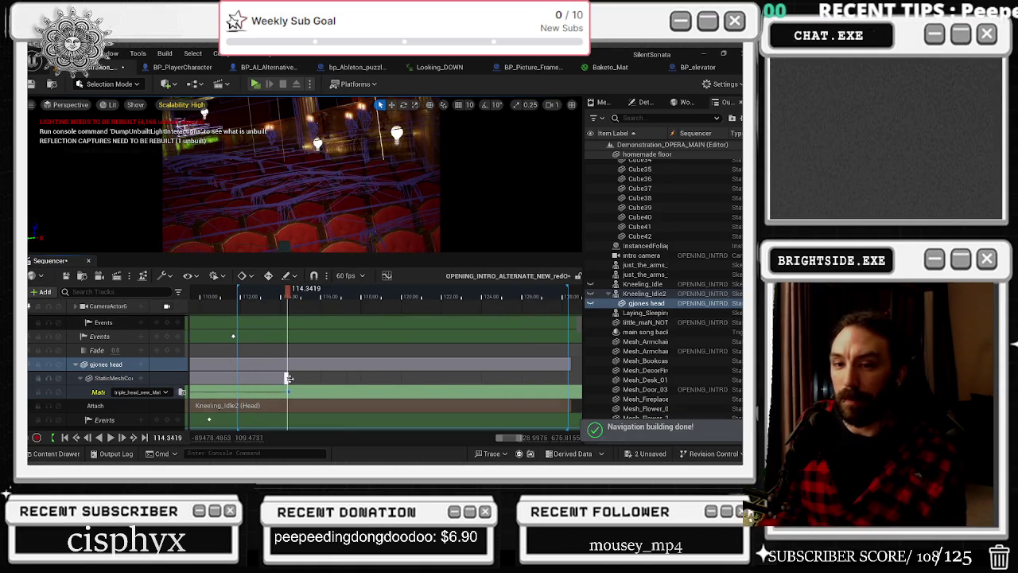
{"action": "scroll", "coordinate": [288, 379], "scroll_direction": "left", "scroll_amount": 2}
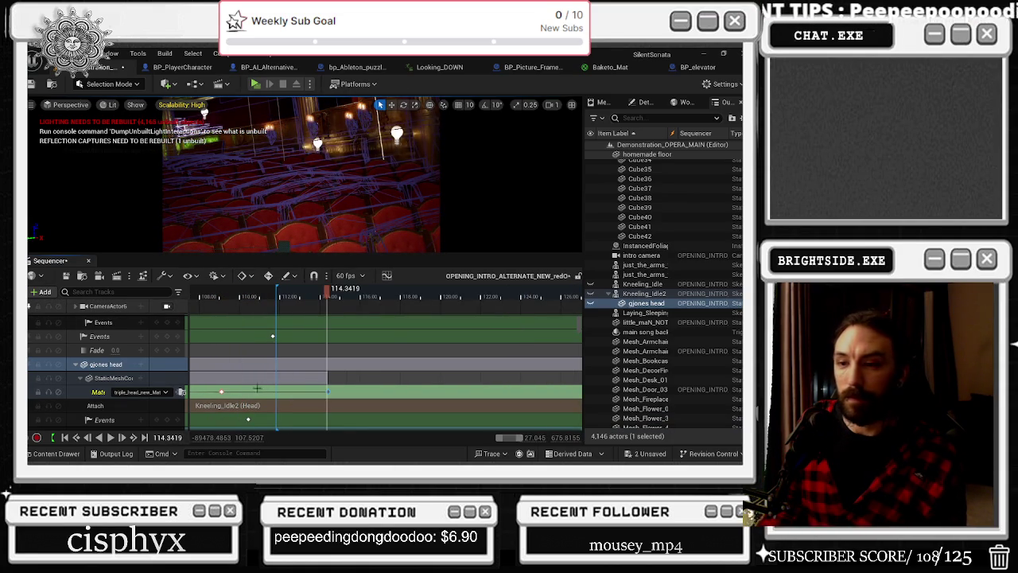
Jump to the 109 s material key and replay the swap from around 108 s
{"action": "left_click", "coordinate": [222, 392]}
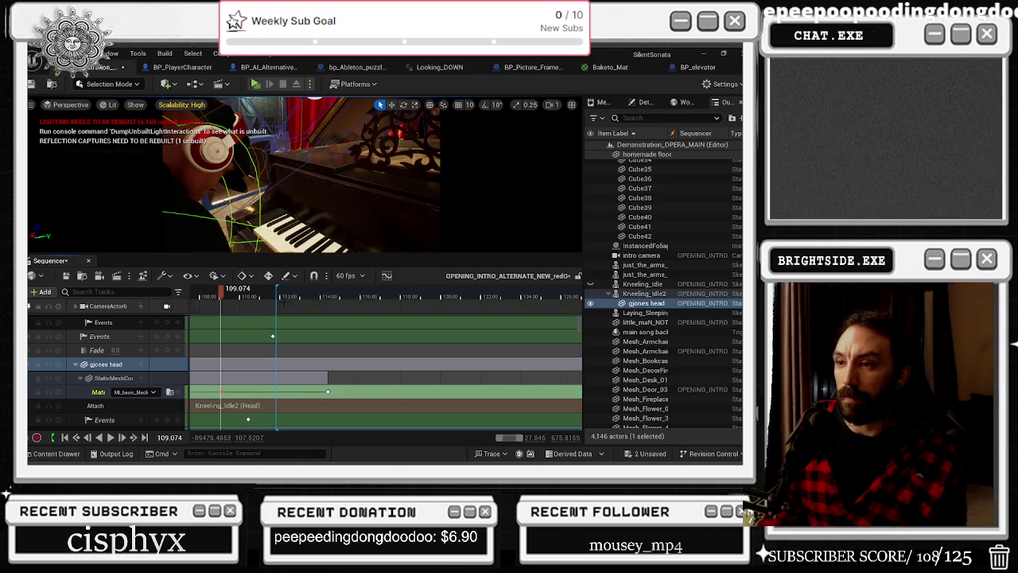
{"action": "left_click", "coordinate": [317, 298]}
{"action": "left_click", "coordinate": [278, 297]}
{"action": "key", "text": "space"}
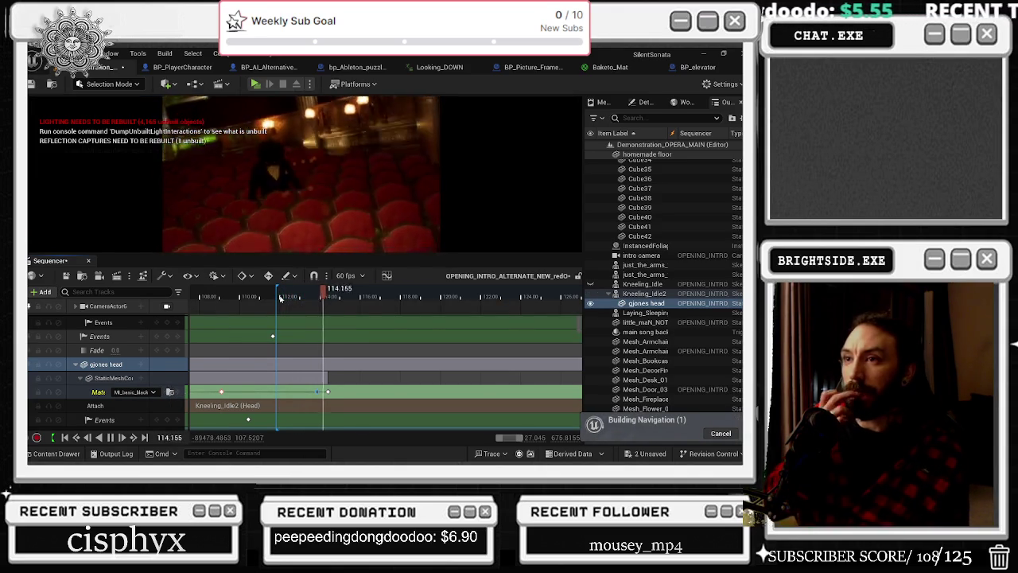
{"action": "left_click", "coordinate": [280, 298]}
{"action": "left_click", "coordinate": [267, 295]}
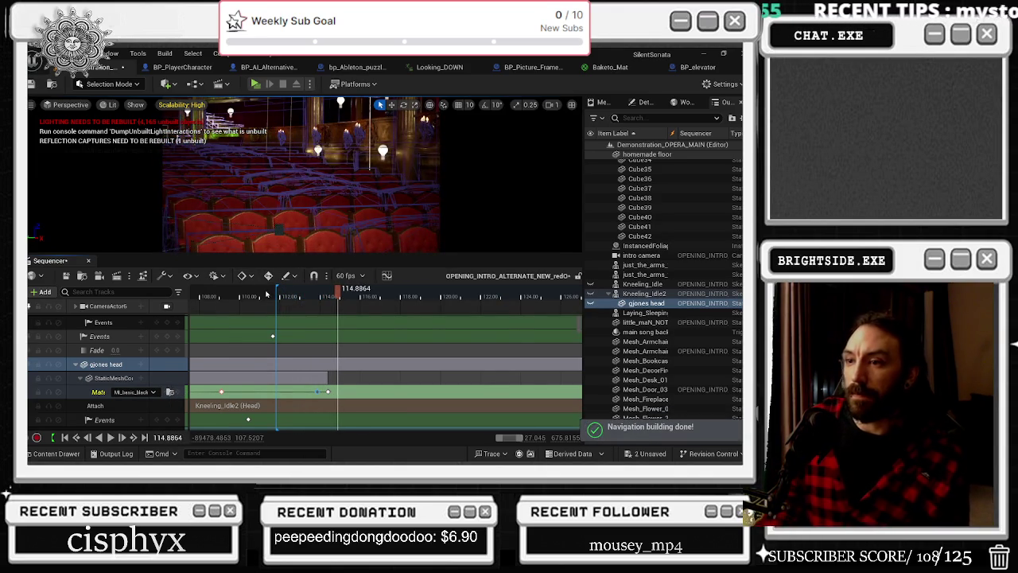
{"action": "left_click", "coordinate": [208, 296]}
{"action": "key", "text": "space"}
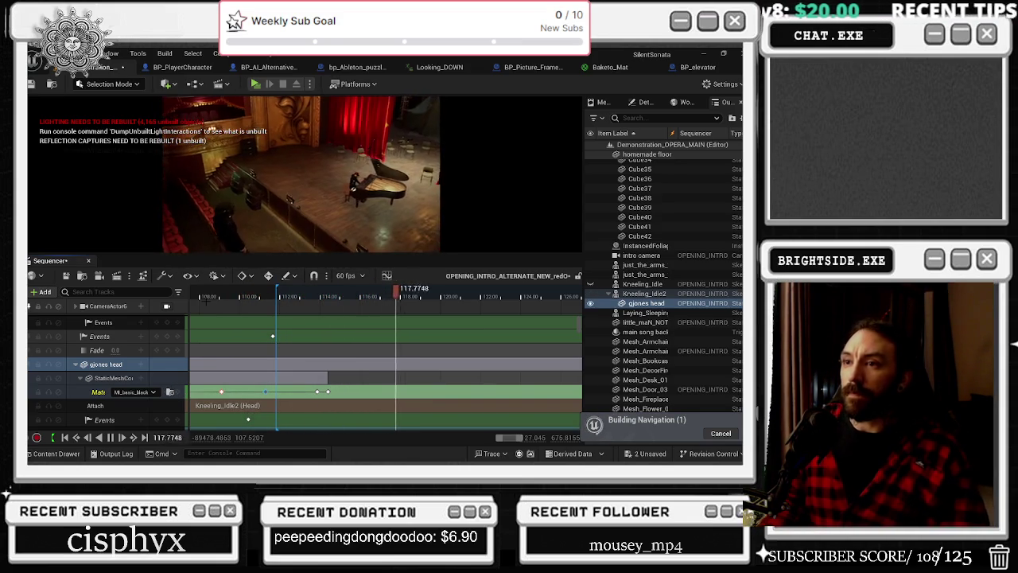
Select the head material key at 114.4072 and open the MI_basic_black material list
{"action": "left_click", "coordinate": [328, 390]}
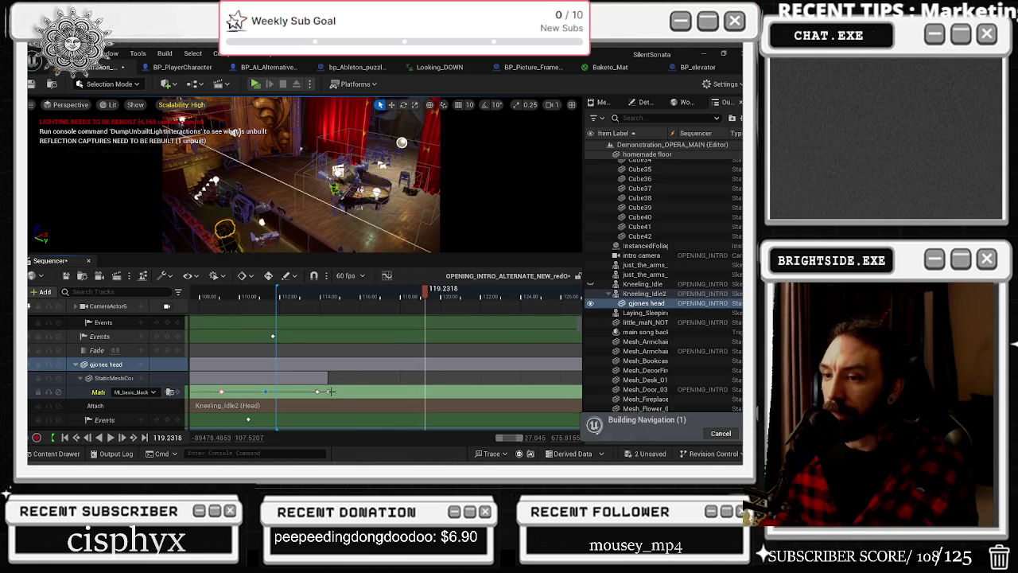
{"action": "left_click", "coordinate": [328, 391]}
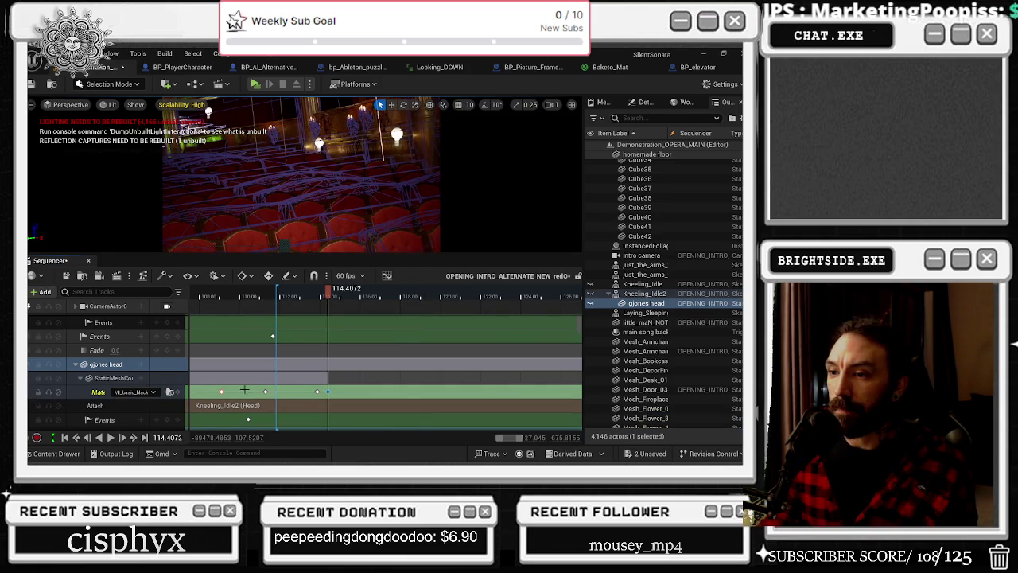
{"action": "left_click", "coordinate": [144, 393]}
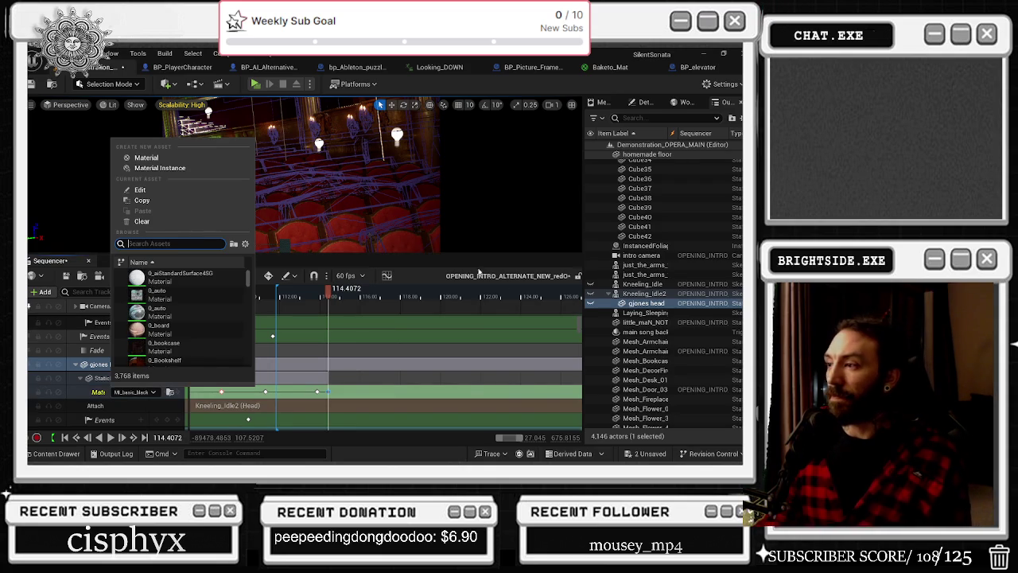
Scrub back to about 112 s and preview playback, stopping at 116.97 s
{"action": "left_click_drag", "start_coordinate": [328, 296], "coordinate": [278, 298]}
{"action": "key", "text": "space"}
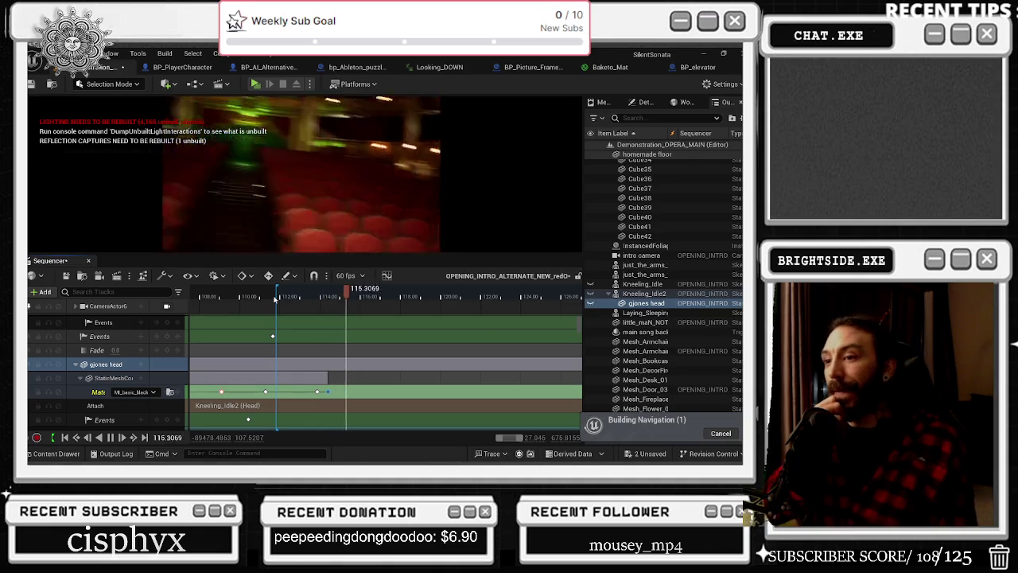
{"action": "key", "text": "space"}
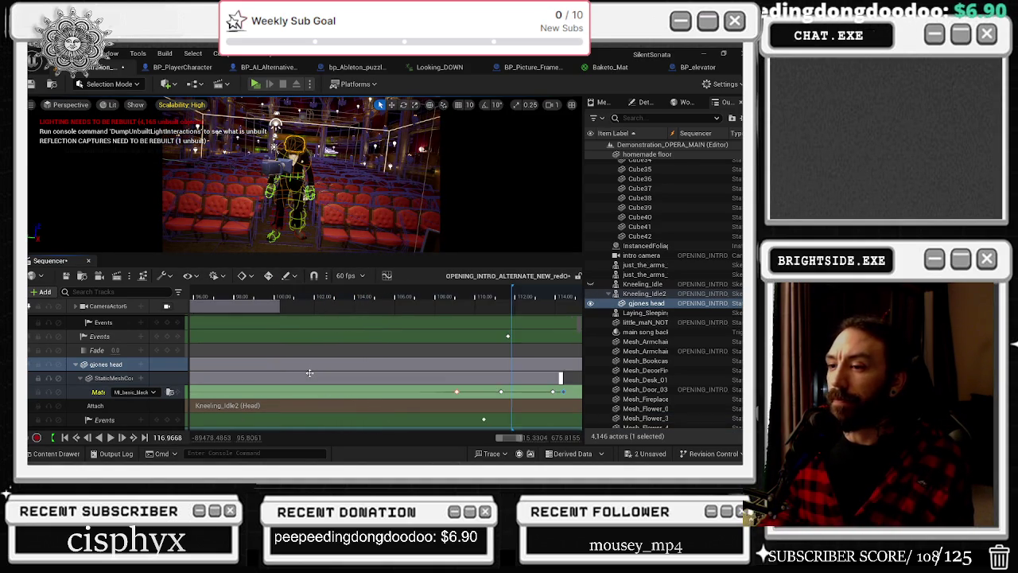
{"action": "scroll", "coordinate": [315, 370], "scroll_direction": "left", "scroll_amount": 5}
{"action": "scroll", "coordinate": [314, 378], "scroll_direction": "down", "scroll_amount": 5}
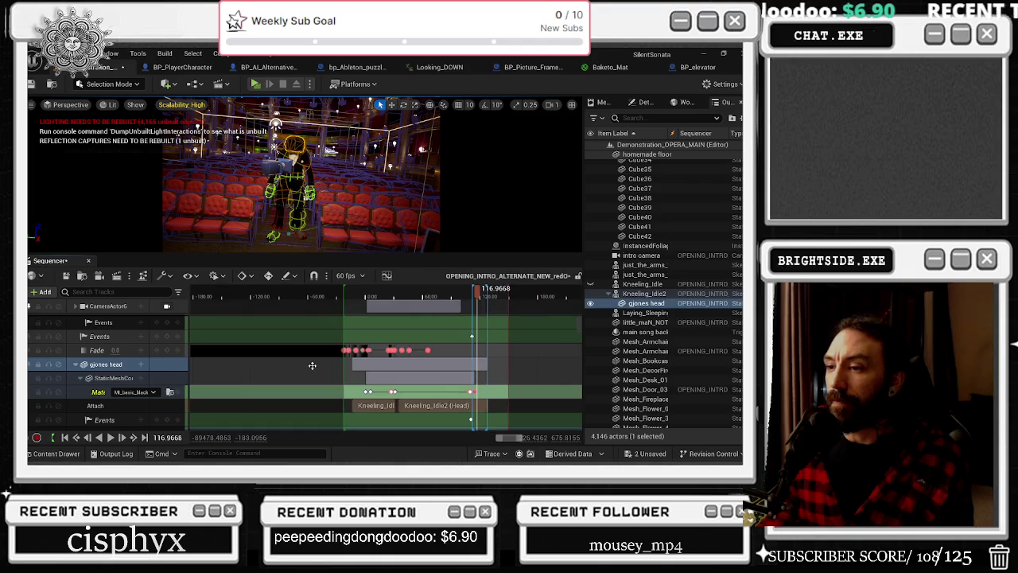
{"action": "scroll", "coordinate": [316, 397], "scroll_direction": "left", "scroll_amount": 5}
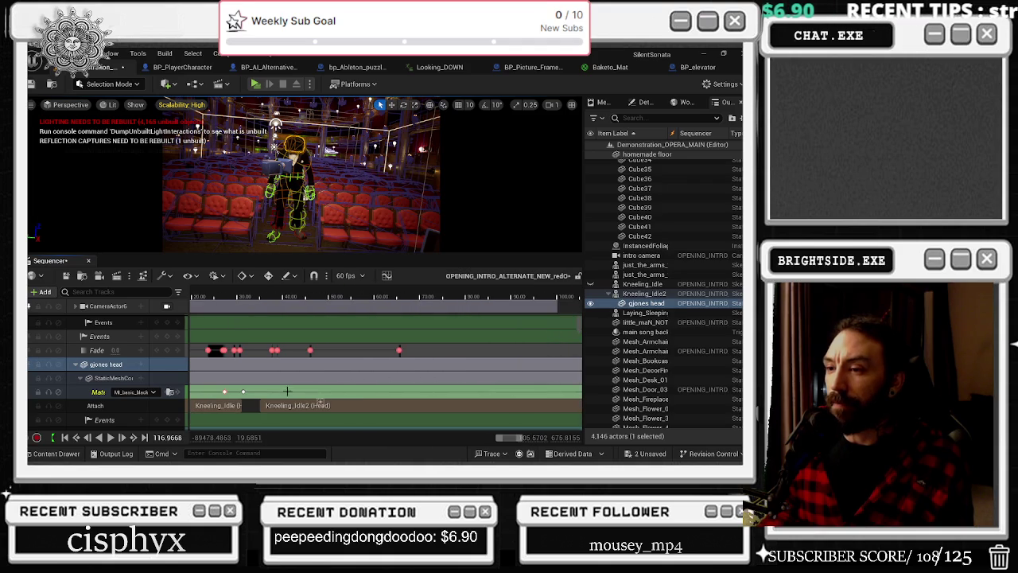
{"action": "left_click", "coordinate": [244, 392]}
{"action": "left_click", "coordinate": [224, 392]}
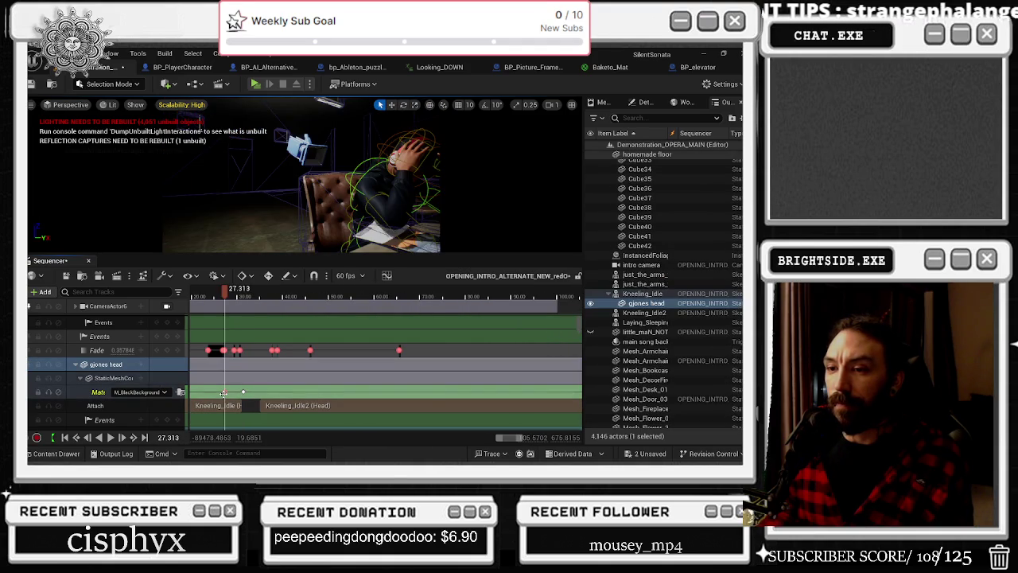
{"action": "scroll", "coordinate": [224, 393], "scroll_direction": "left", "scroll_amount": 5}
{"action": "left_click", "coordinate": [322, 392]}
{"action": "left_click", "coordinate": [294, 392]}
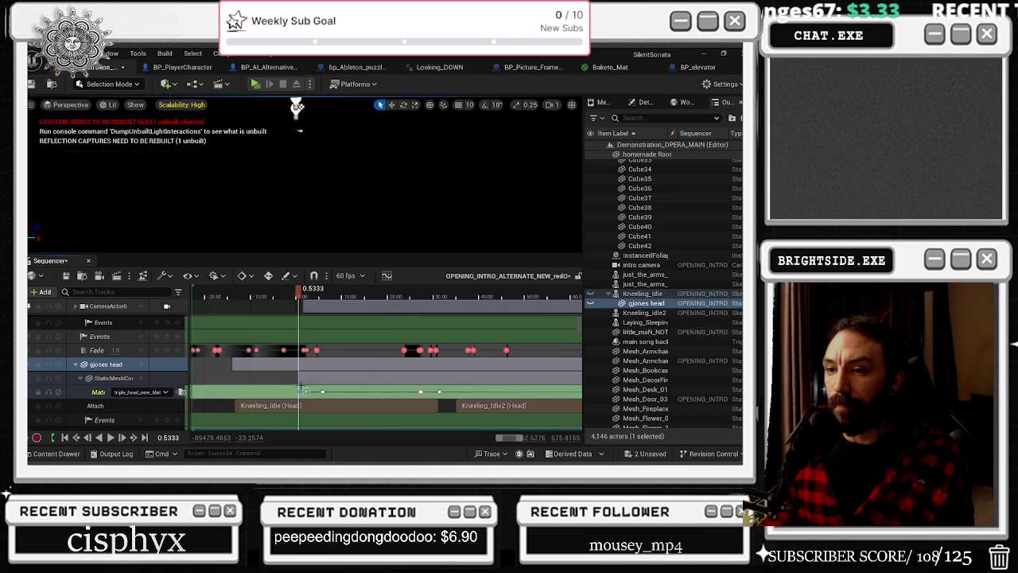
{"action": "scroll", "coordinate": [301, 391], "scroll_direction": "left", "scroll_amount": 3}
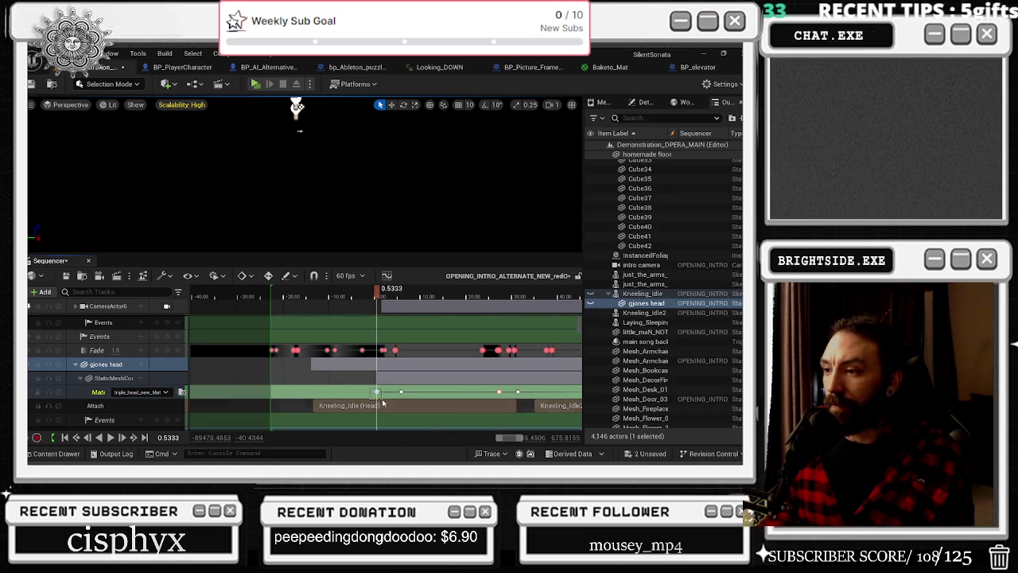
{"action": "scroll", "coordinate": [437, 408], "scroll_direction": "right", "scroll_amount": 10}
{"action": "scroll", "coordinate": [437, 409], "scroll_direction": "left", "scroll_amount": 9}
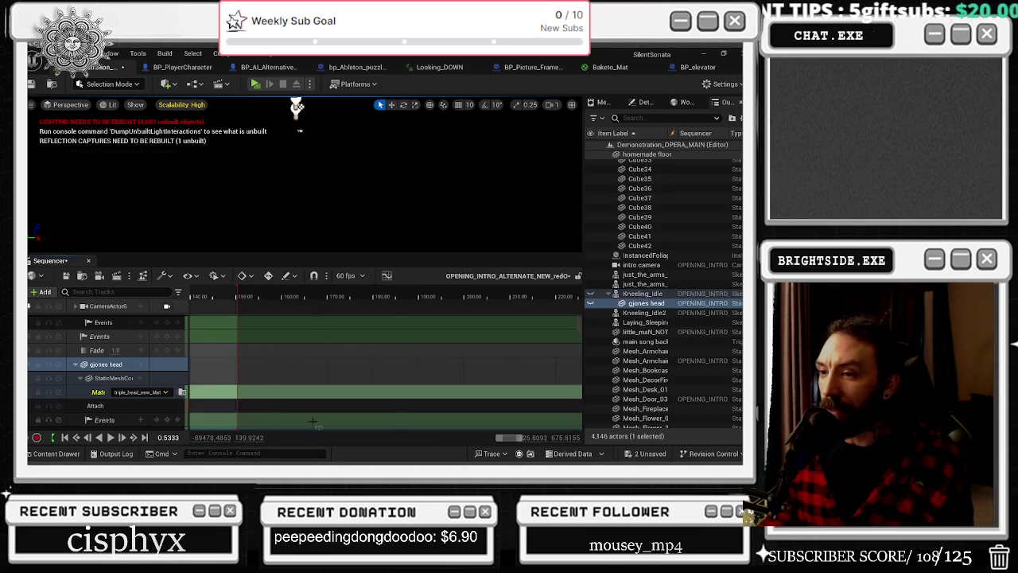
{"action": "left_click", "coordinate": [236, 296]}
{"action": "left_click_drag", "start_coordinate": [235, 296], "coordinate": [224, 296]}
{"action": "key", "text": "space"}
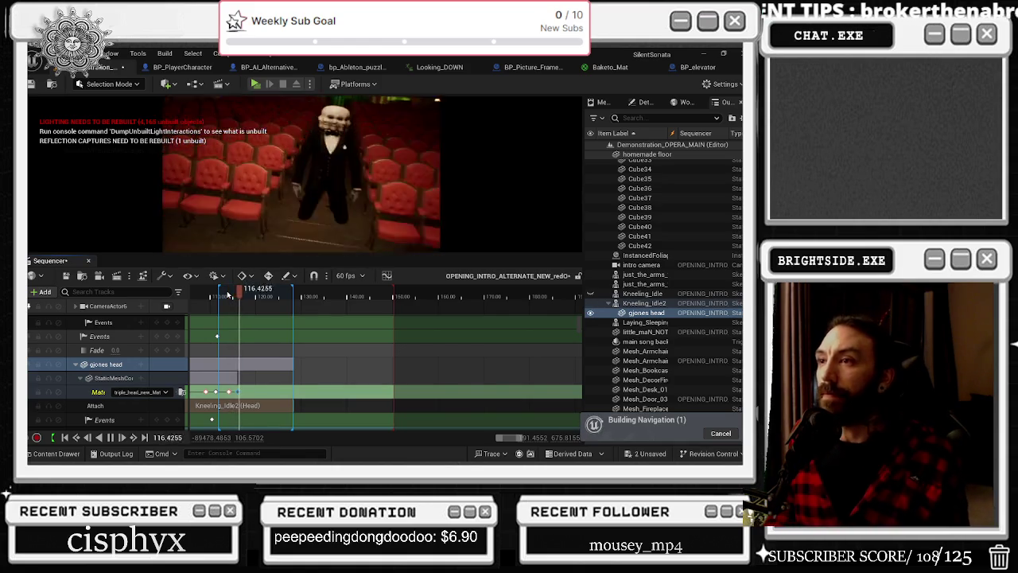
{"action": "scroll", "coordinate": [231, 294], "scroll_direction": "up", "scroll_amount": 2}
{"action": "key", "text": "space"}
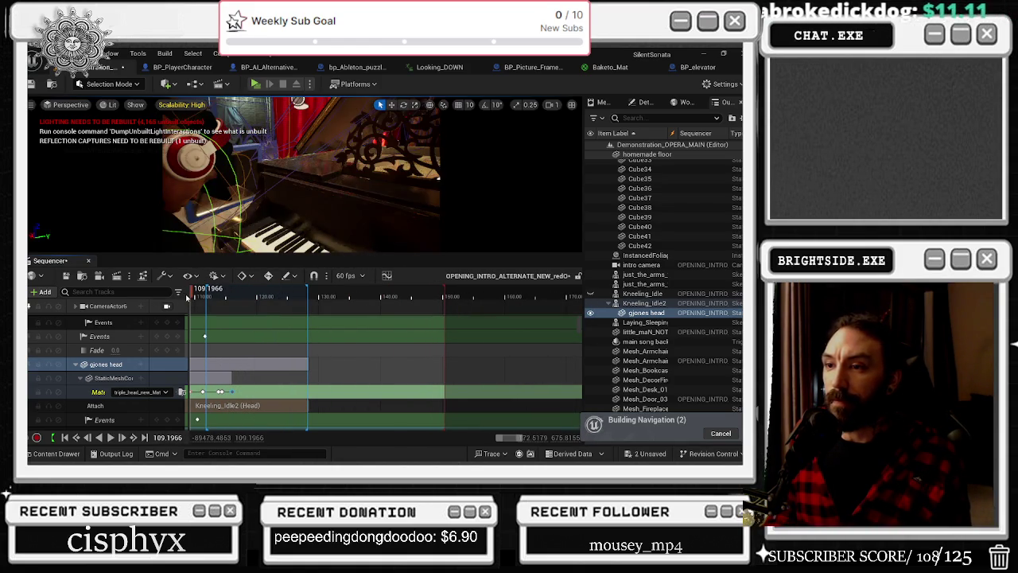
{"action": "key", "text": "space"}
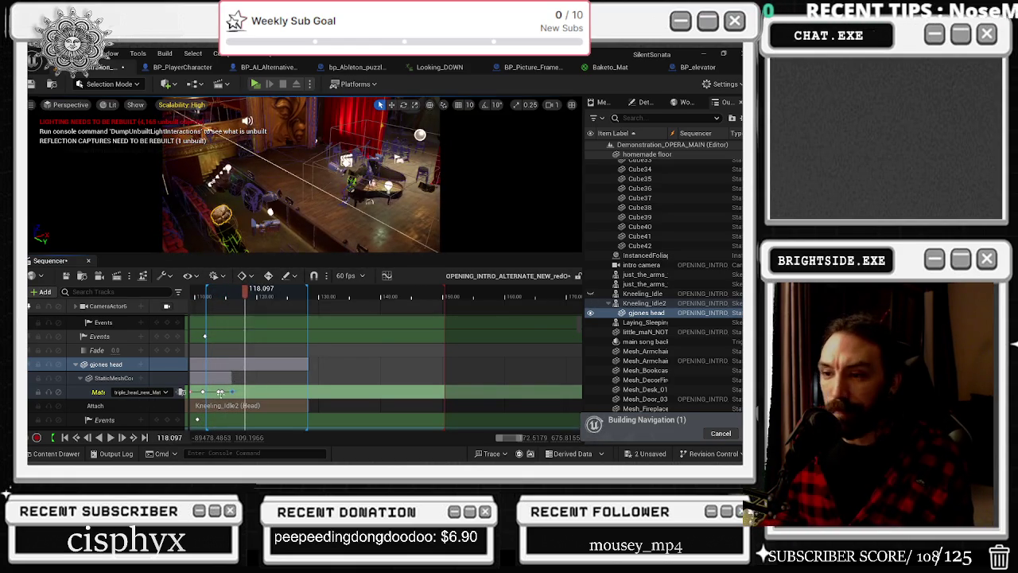
{"action": "left_click", "coordinate": [335, 406]}
{"action": "scroll", "coordinate": [335, 406], "scroll_direction": "up", "scroll_amount": 3}
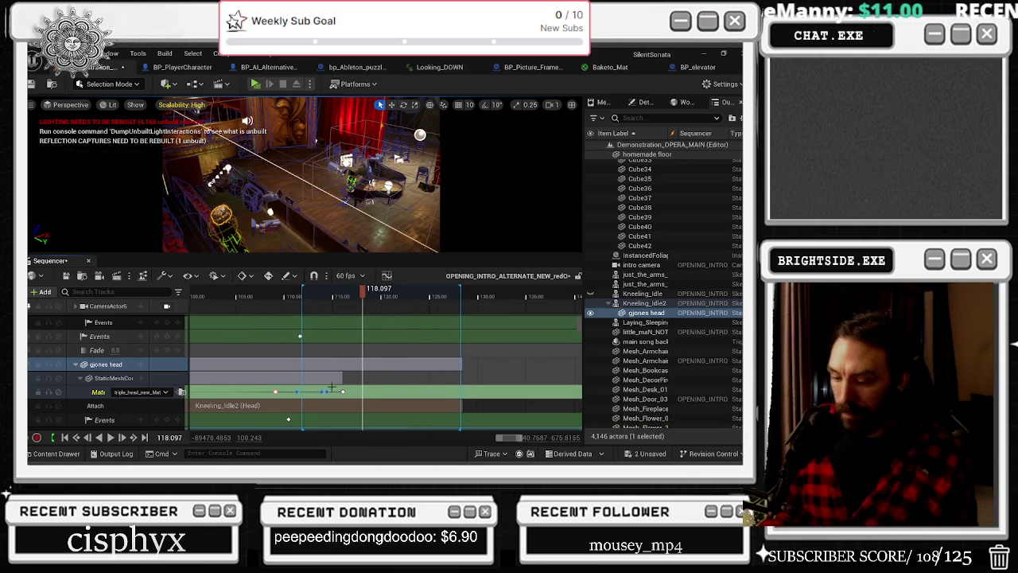
{"action": "key", "text": "Delete"}
Replay the section from about 109 s, stop at 111.6262, and select PointLight31
{"action": "left_click", "coordinate": [273, 296]}
{"action": "key", "text": "space"}
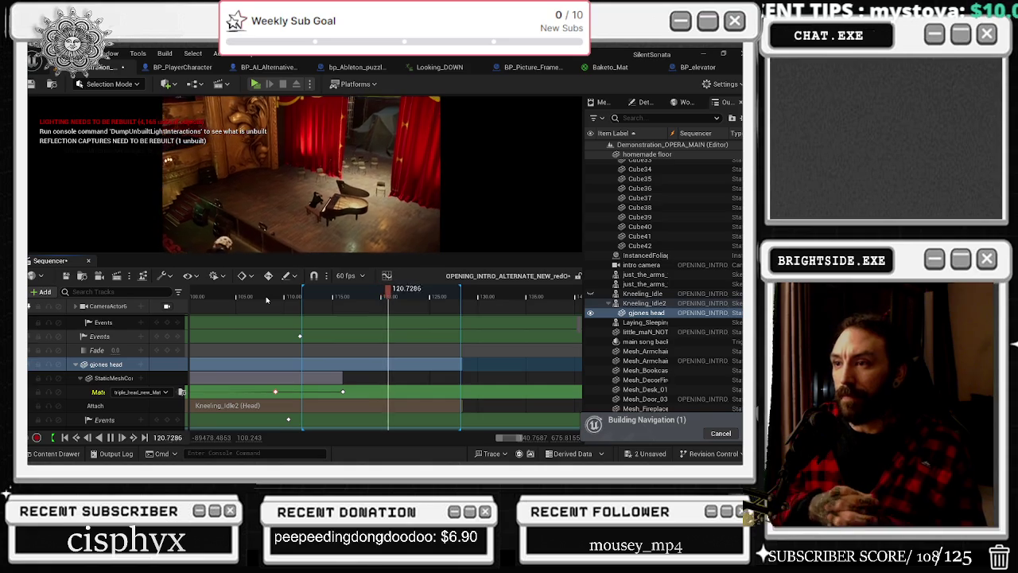
{"action": "left_click_drag", "start_coordinate": [275, 296], "coordinate": [227, 296]}
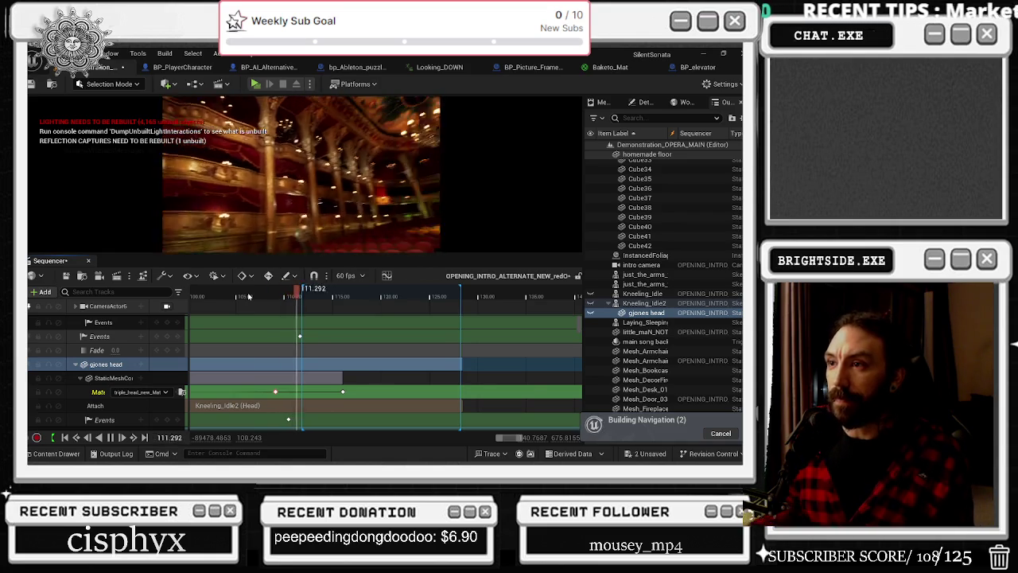
{"action": "key", "text": "space"}
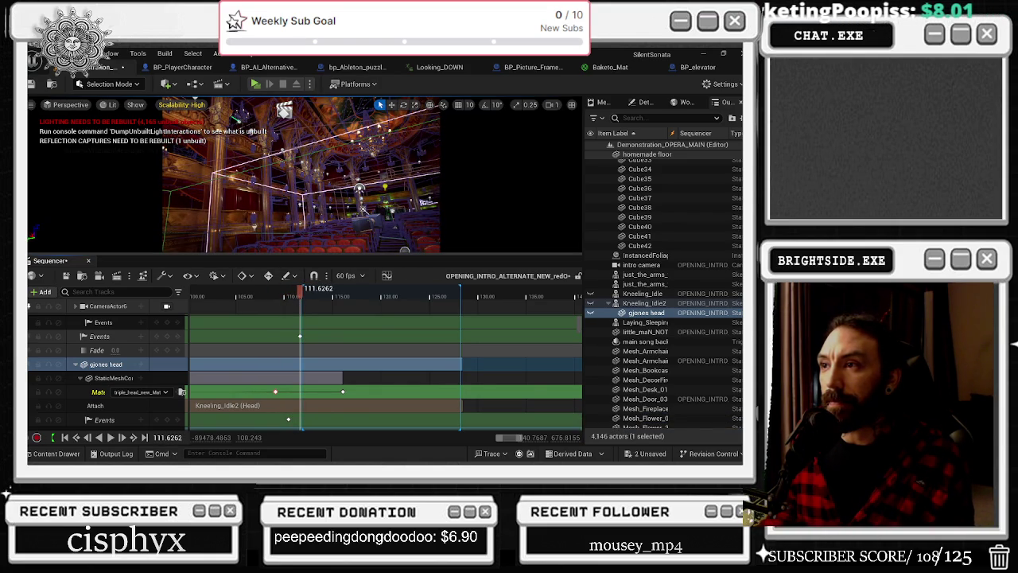
{"action": "left_click", "coordinate": [382, 170]}
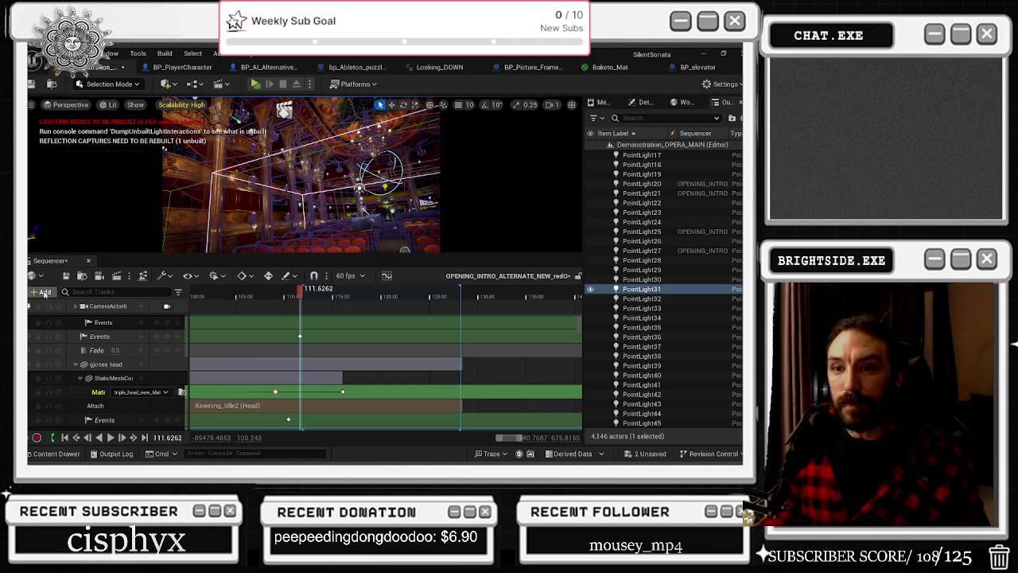
Add PointLight31 to the sequence via Actor To Sequencer and inspect its light component track
{"action": "left_click", "coordinate": [41, 291]}
{"action": "mouse_move", "coordinate": [63, 132]}
{"action": "left_click", "coordinate": [219, 132]}
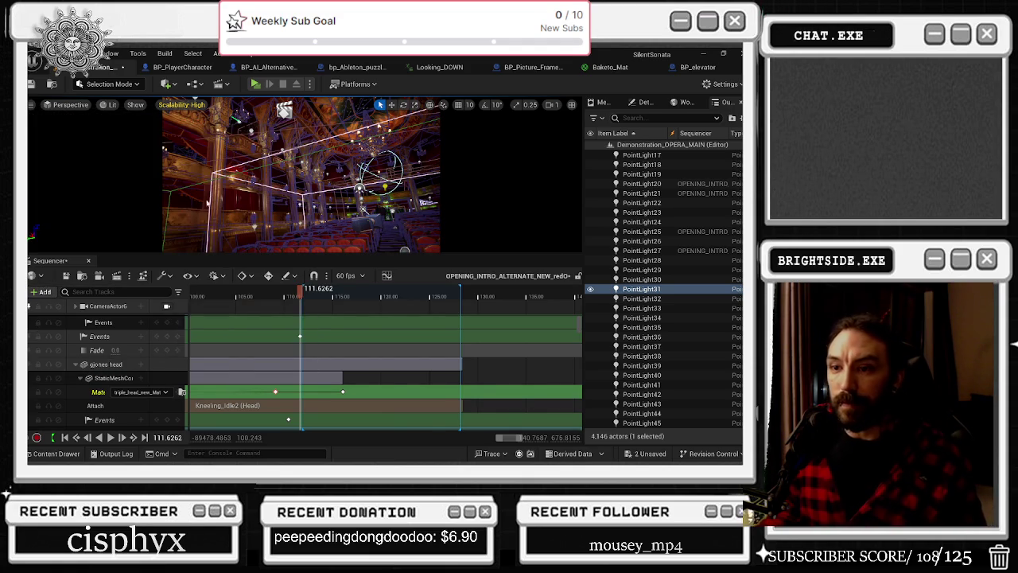
{"action": "right_click", "coordinate": [113, 393]}
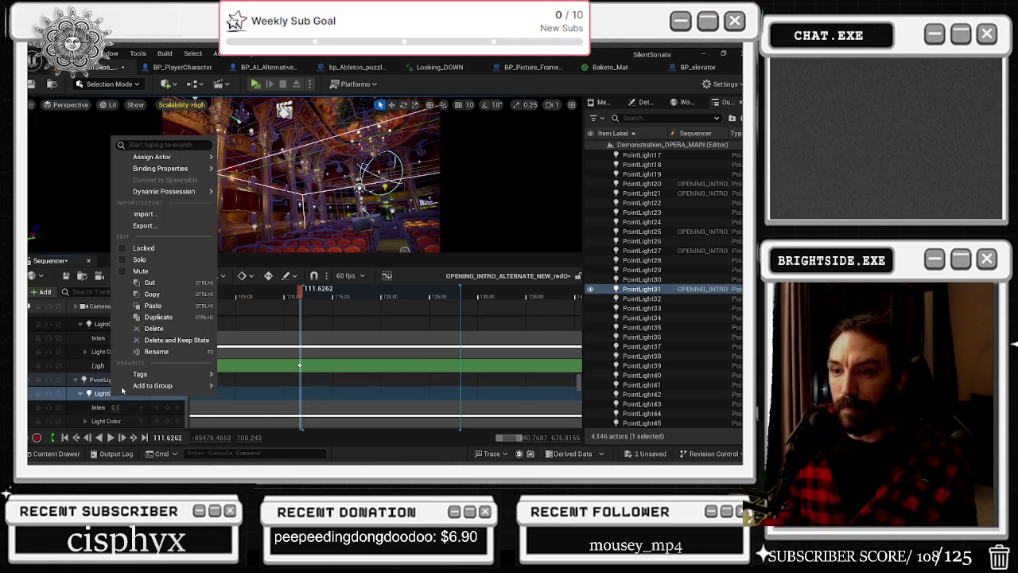
{"action": "left_click", "coordinate": [171, 365]}
{"action": "scroll", "coordinate": [159, 374], "scroll_direction": "down", "scroll_amount": 2}
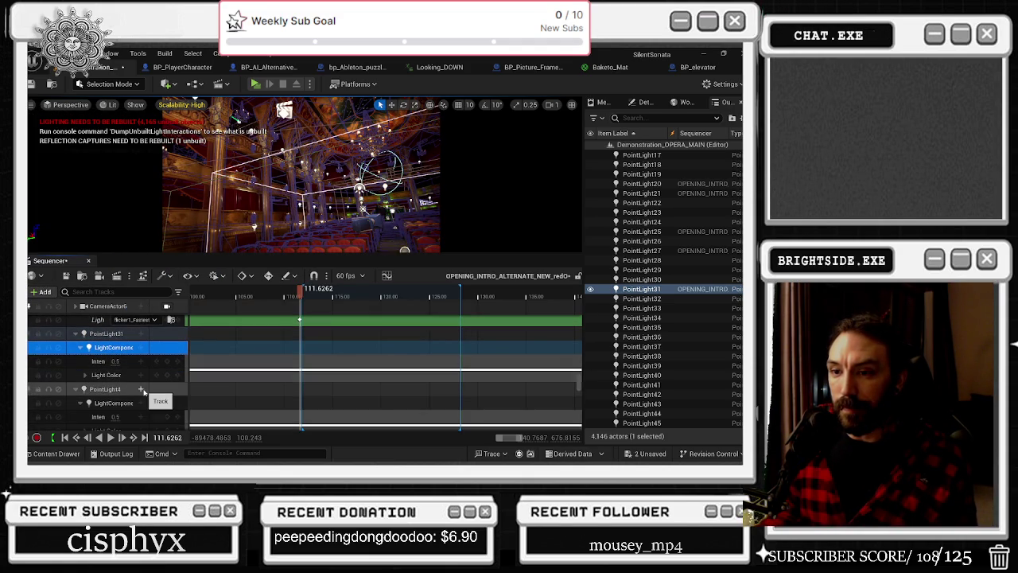
{"action": "scroll", "coordinate": [142, 391], "scroll_direction": "down", "scroll_amount": 1}
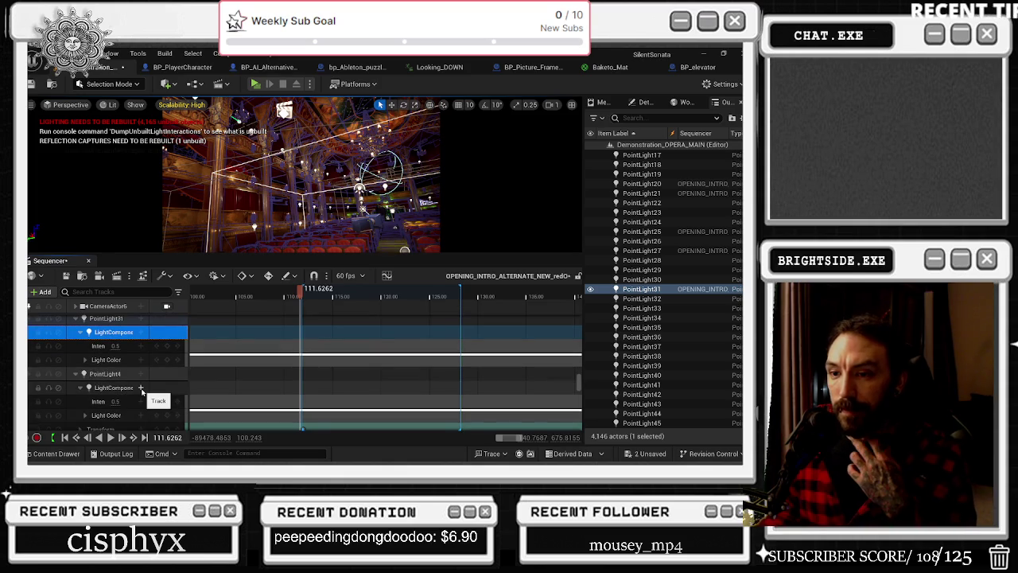
{"action": "scroll", "coordinate": [142, 391], "scroll_direction": "up", "scroll_amount": 1}
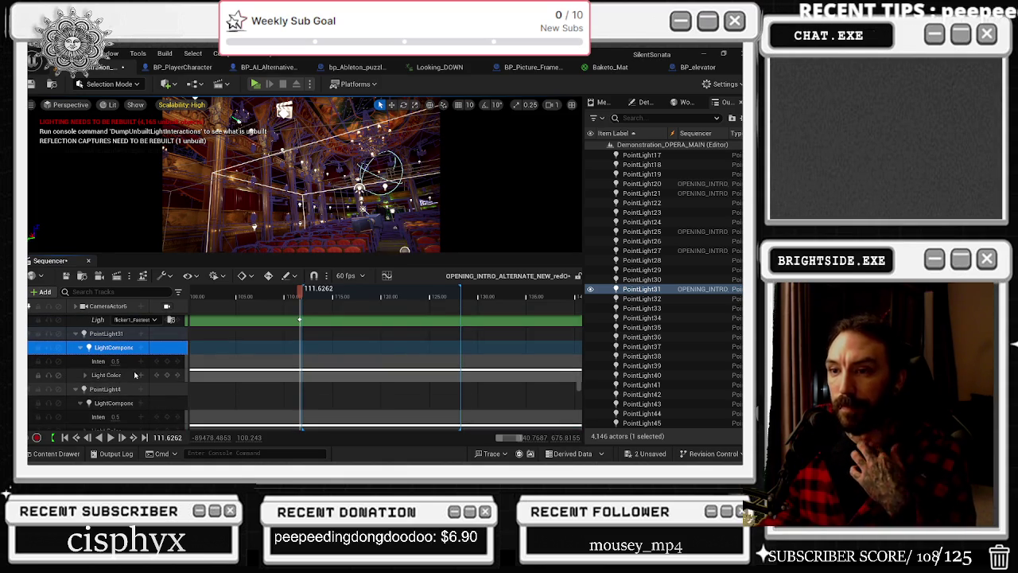
Try PointLight31's Intensity at 0.64 instead of 0.5, then scrub to about 111.5 s
{"action": "left_click_drag", "start_coordinate": [115, 361], "coordinate": [131, 361]}
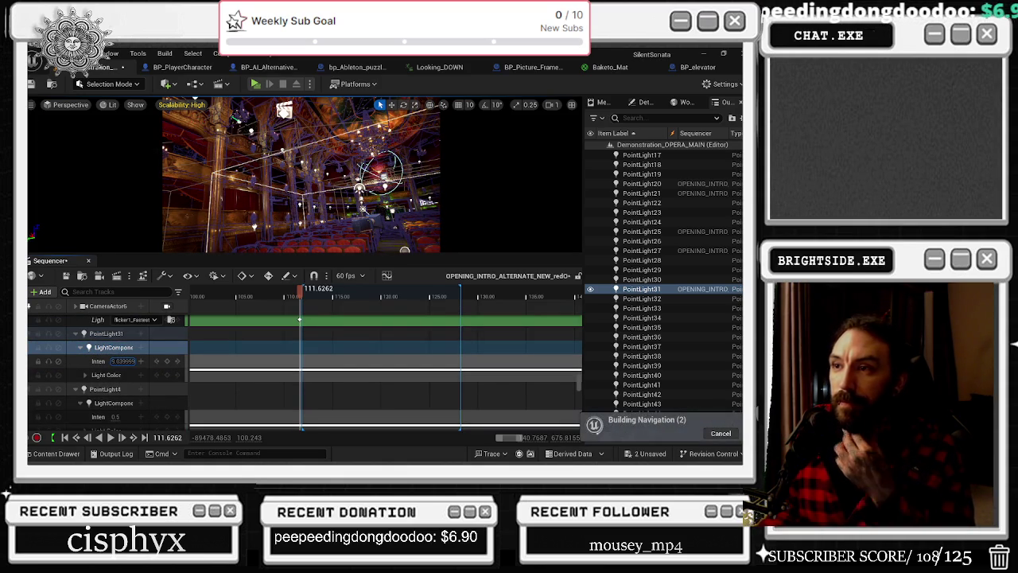
{"action": "left_click", "coordinate": [77, 362]}
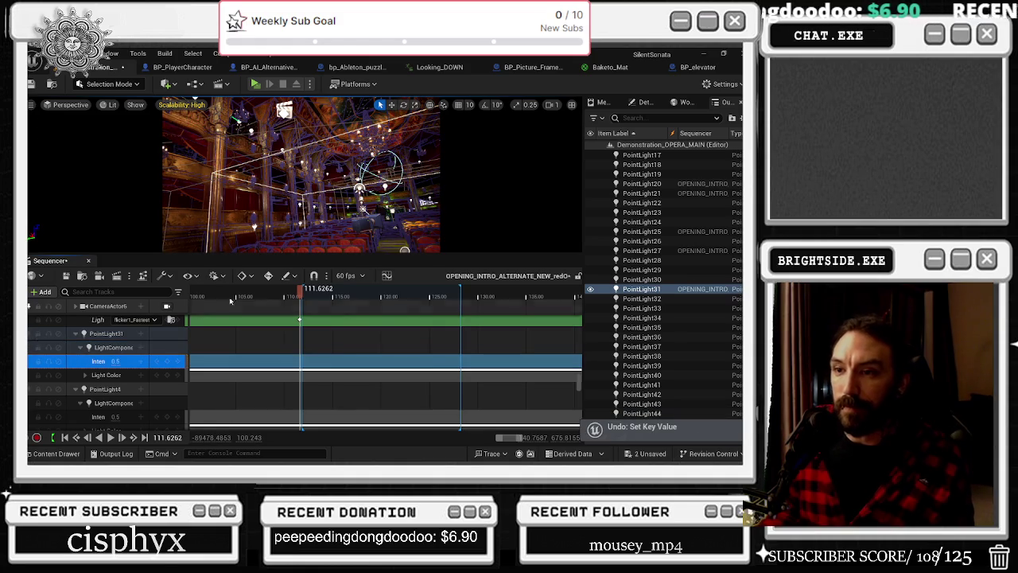
{"action": "left_click", "coordinate": [274, 296]}
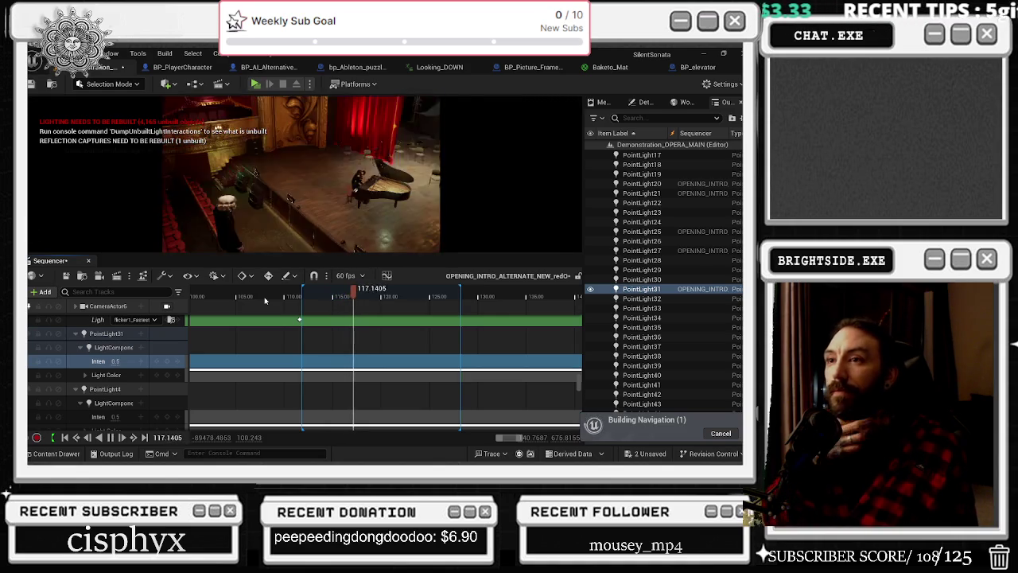
{"action": "left_click_drag", "start_coordinate": [286, 296], "coordinate": [300, 298]}
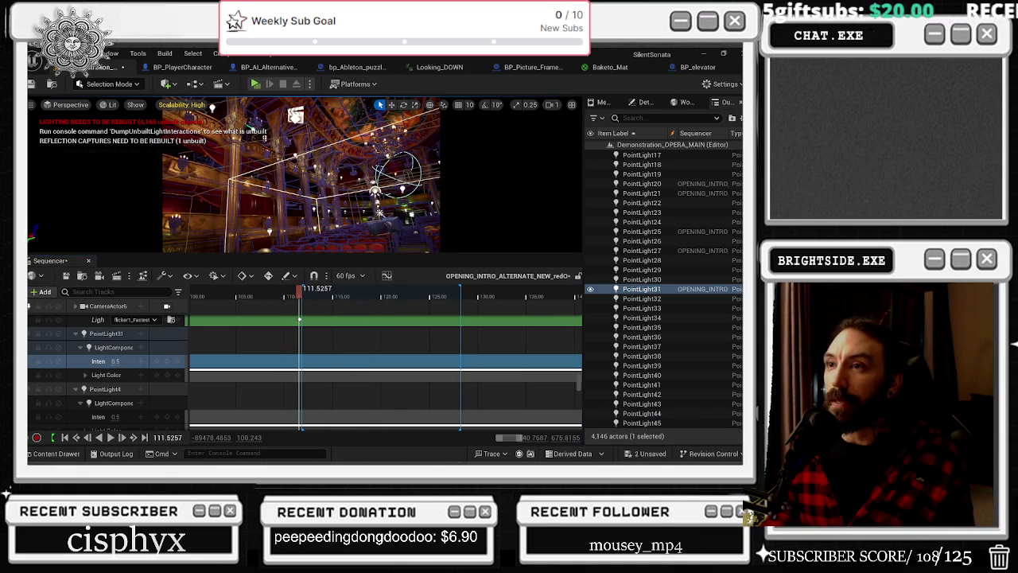
Add PointLight3 to the sequence with Actor To Sequencer
{"action": "left_click", "coordinate": [296, 115]}
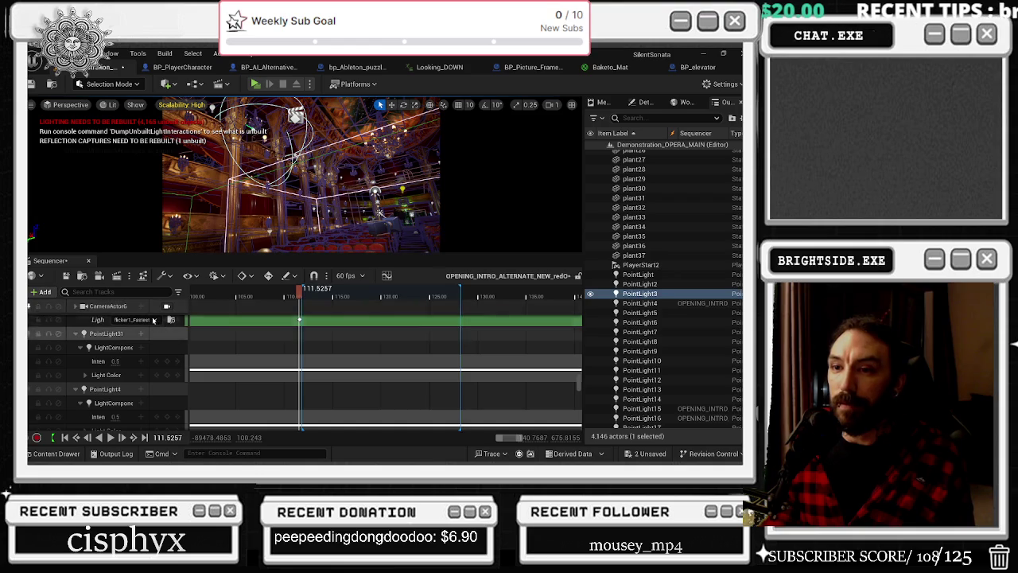
{"action": "left_click", "coordinate": [112, 334]}
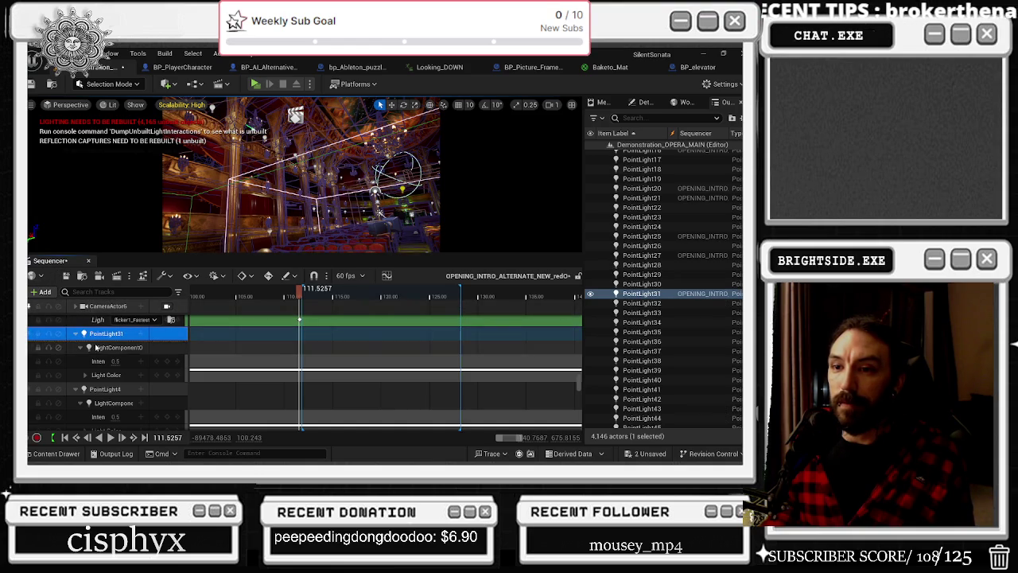
{"action": "left_click", "coordinate": [41, 292]}
{"action": "mouse_move", "coordinate": [88, 129]}
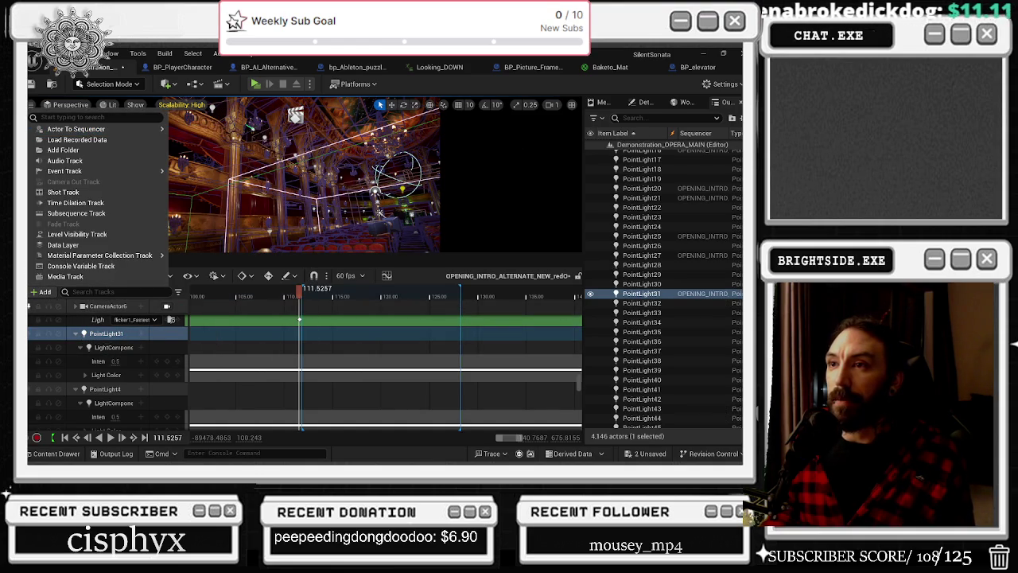
{"action": "key", "text": "Escape"}
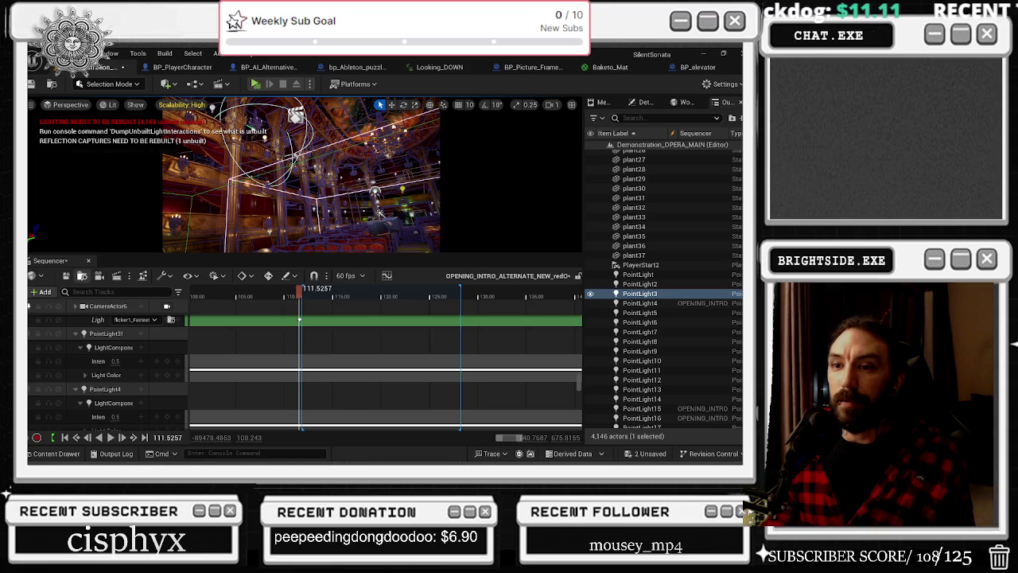
{"action": "left_click", "coordinate": [44, 292]}
{"action": "mouse_move", "coordinate": [119, 129]}
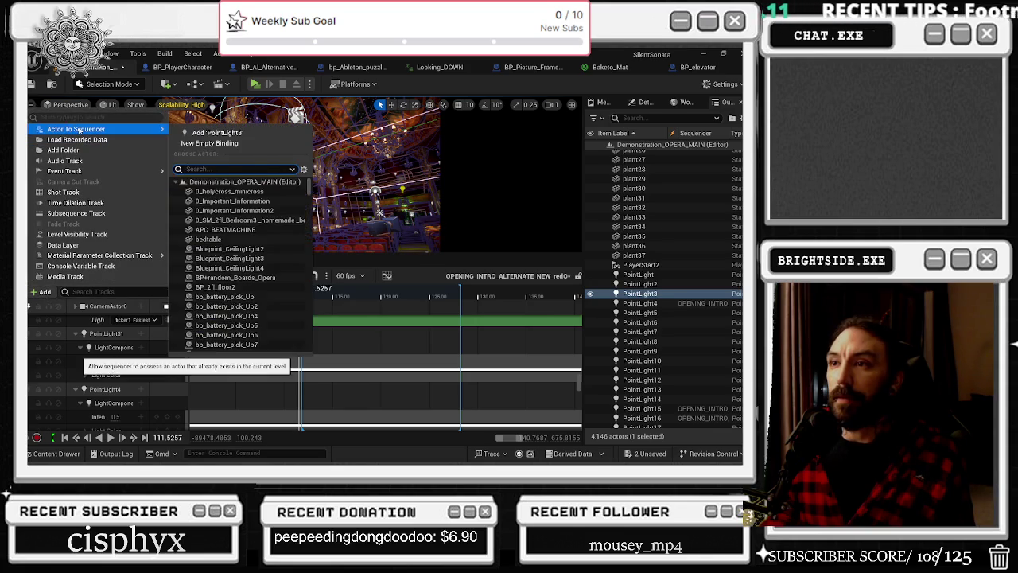
{"action": "left_click", "coordinate": [185, 134]}
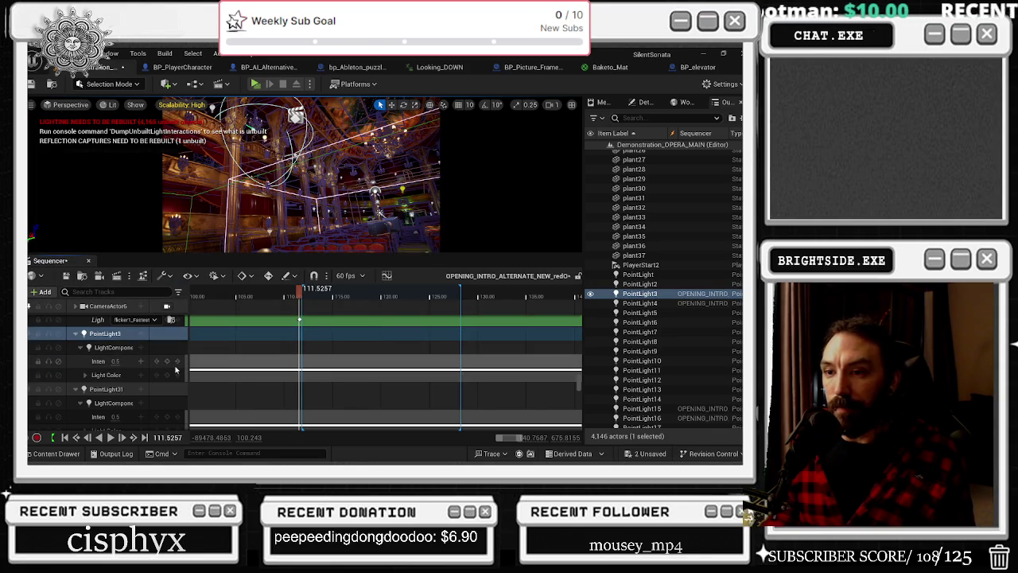
Paste the copied light tracks onto PointLight3's light component and delete the broken sub-track
{"action": "right_click", "coordinate": [114, 347]}
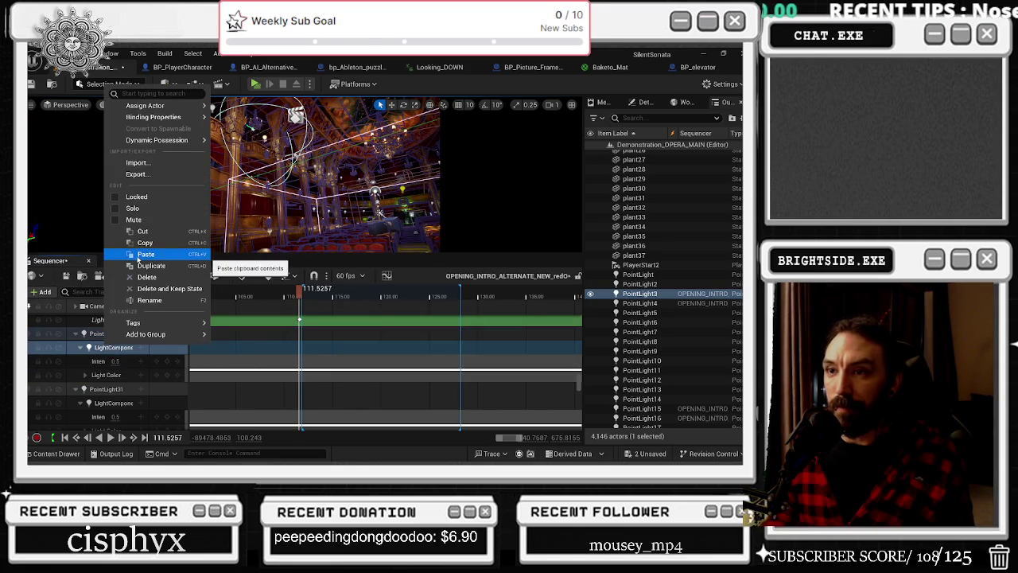
{"action": "left_click", "coordinate": [168, 320]}
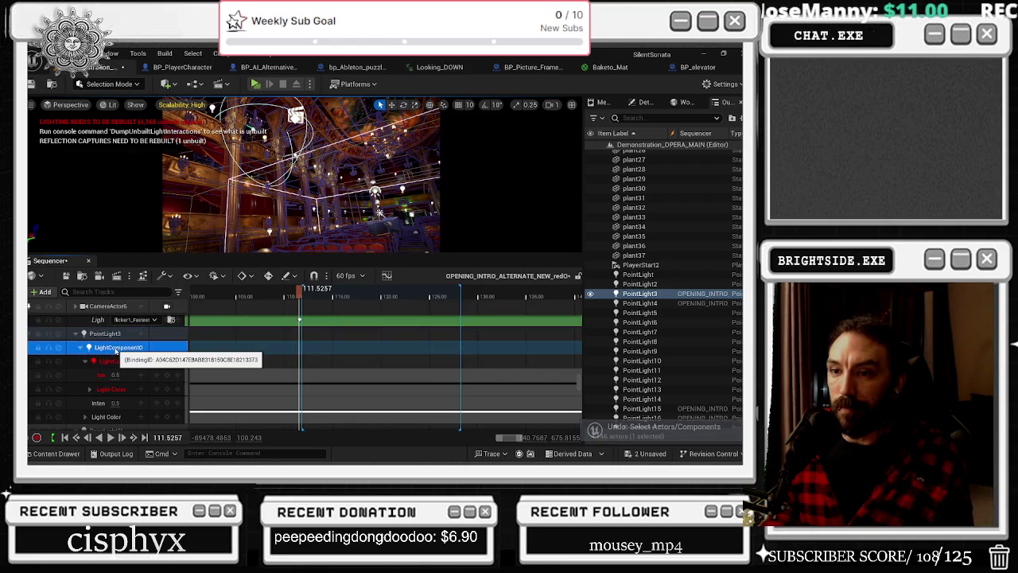
{"action": "left_click", "coordinate": [99, 362]}
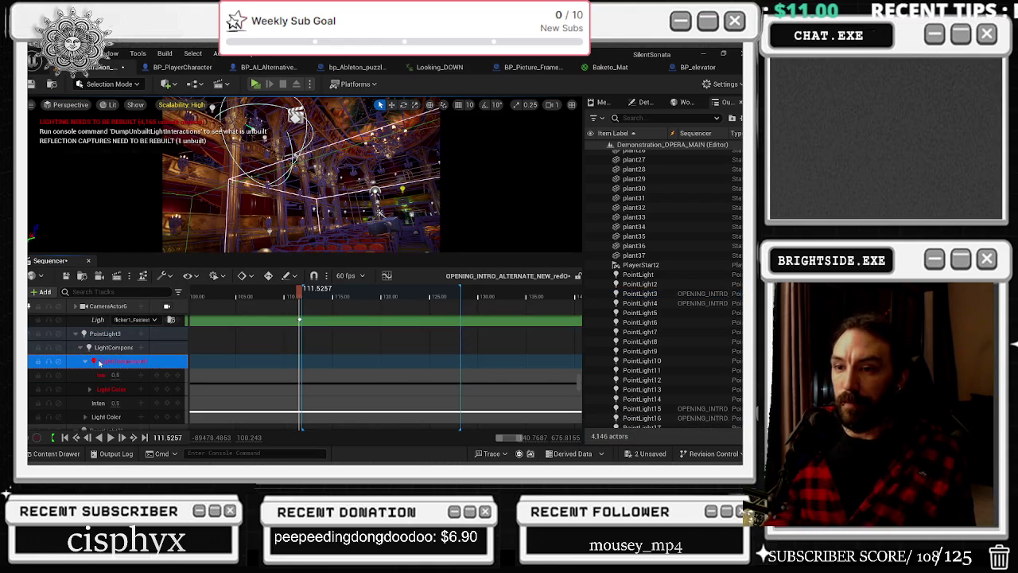
{"action": "key", "text": "Delete"}
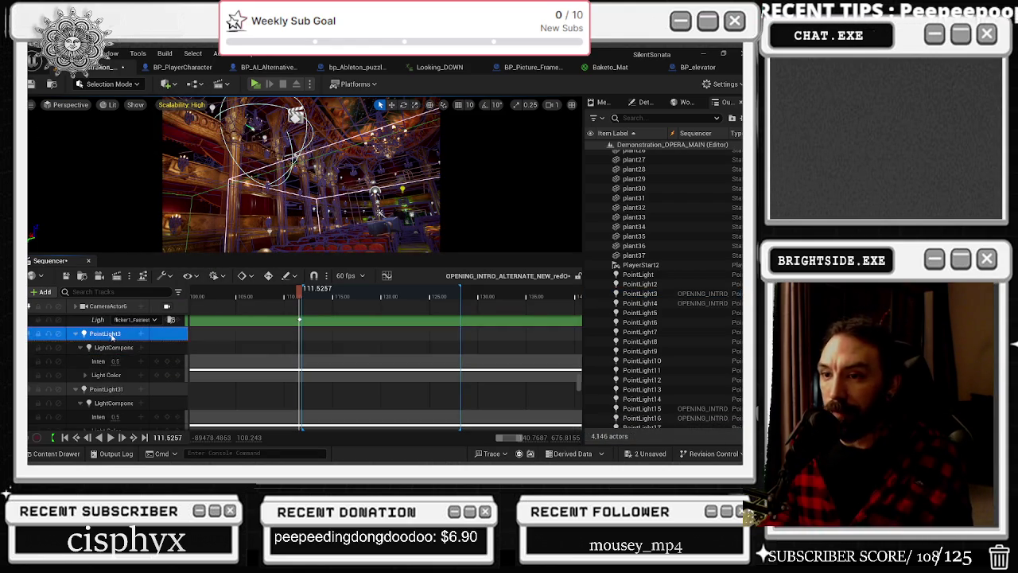
{"action": "left_click", "coordinate": [111, 338]}
{"action": "left_click", "coordinate": [295, 293]}
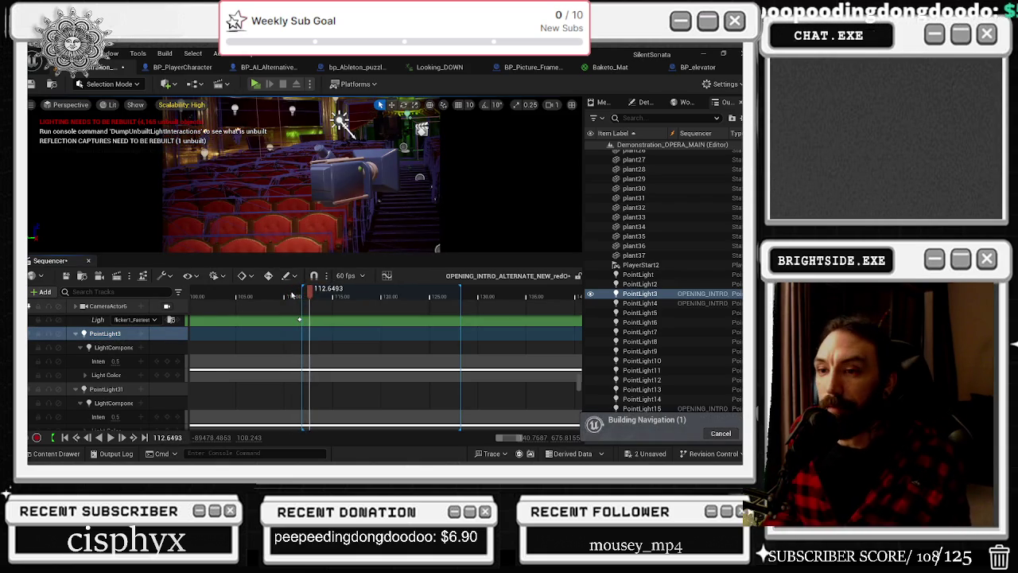
{"action": "scroll", "coordinate": [121, 360], "scroll_direction": "down", "scroll_amount": 2}
{"action": "scroll", "coordinate": [121, 360], "scroll_direction": "down", "scroll_amount": 4}
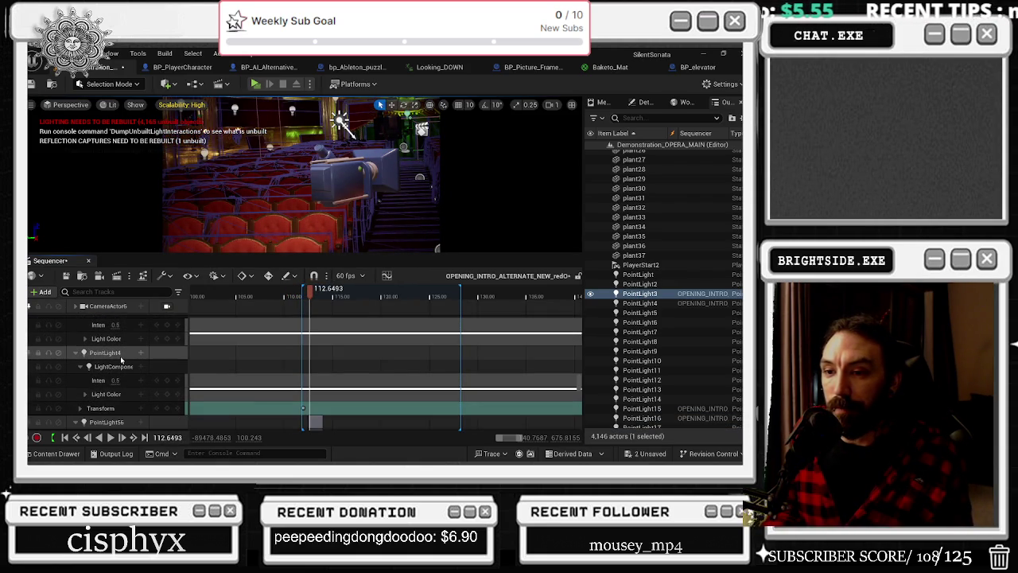
{"action": "scroll", "coordinate": [120, 356], "scroll_direction": "down", "scroll_amount": 5}
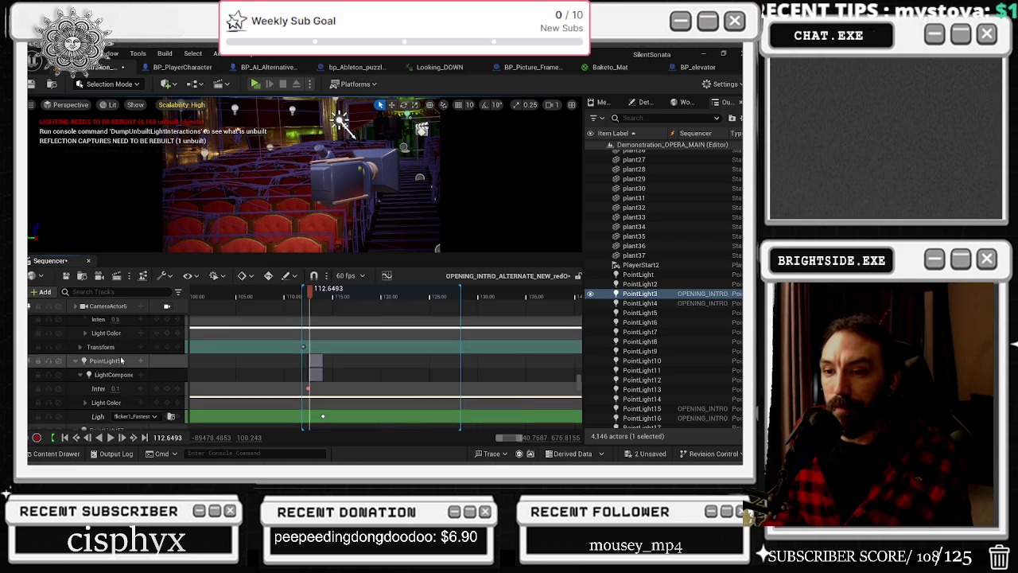
{"action": "scroll", "coordinate": [121, 360], "scroll_direction": "down", "scroll_amount": 2}
{"action": "scroll", "coordinate": [121, 361], "scroll_direction": "down", "scroll_amount": 5}
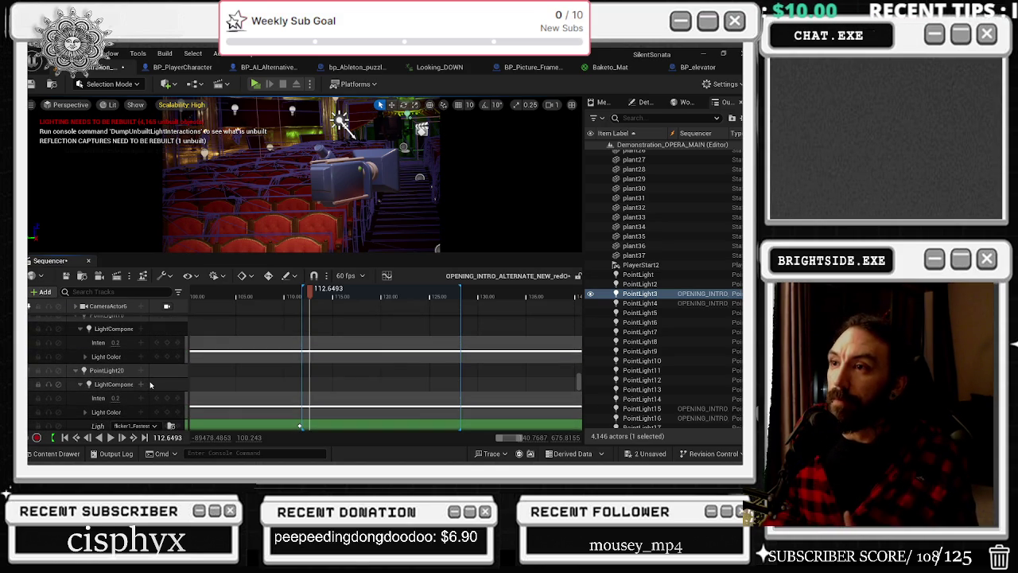
{"action": "left_click", "coordinate": [294, 292]}
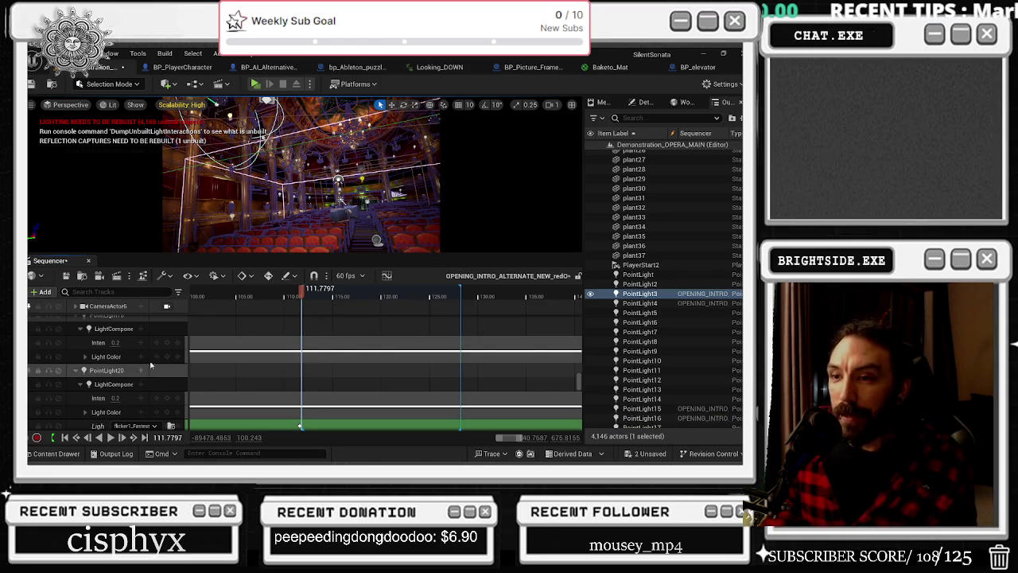
{"action": "key", "text": "ctrl+z"}
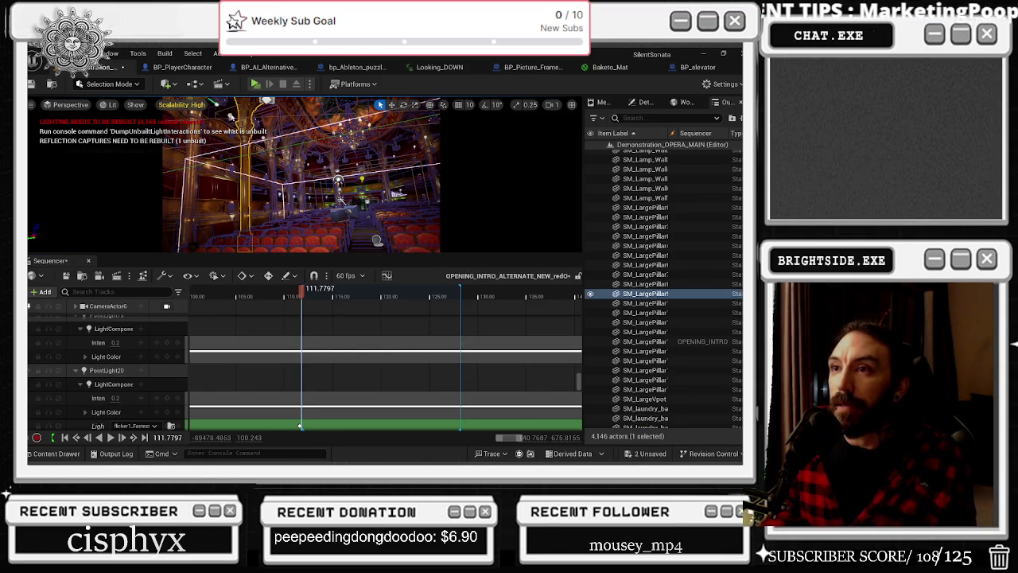
{"action": "key", "text": "ctrl+y"}
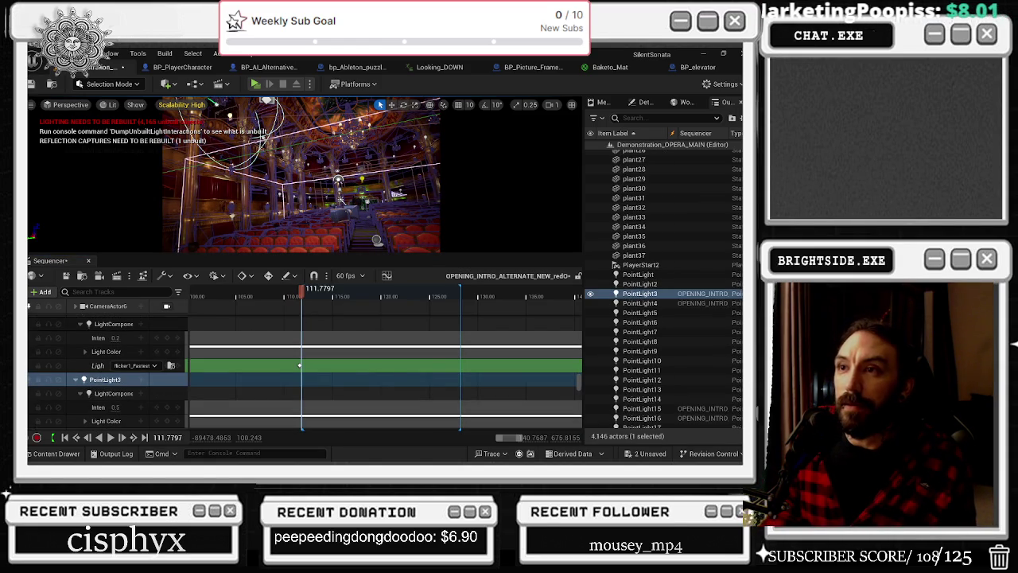
{"action": "scroll", "coordinate": [87, 395], "scroll_direction": "down", "scroll_amount": 1}
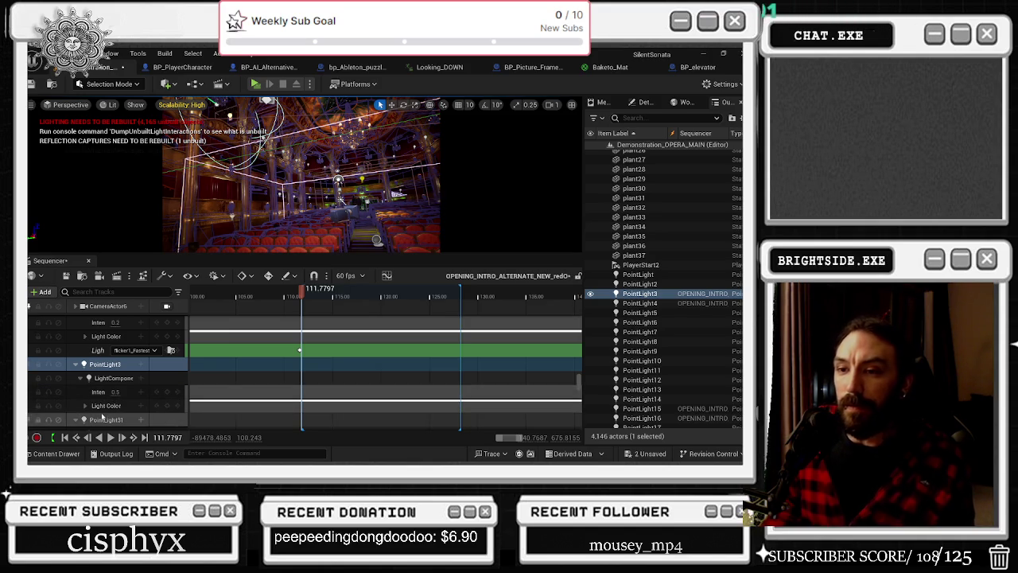
{"action": "left_click", "coordinate": [85, 407]}
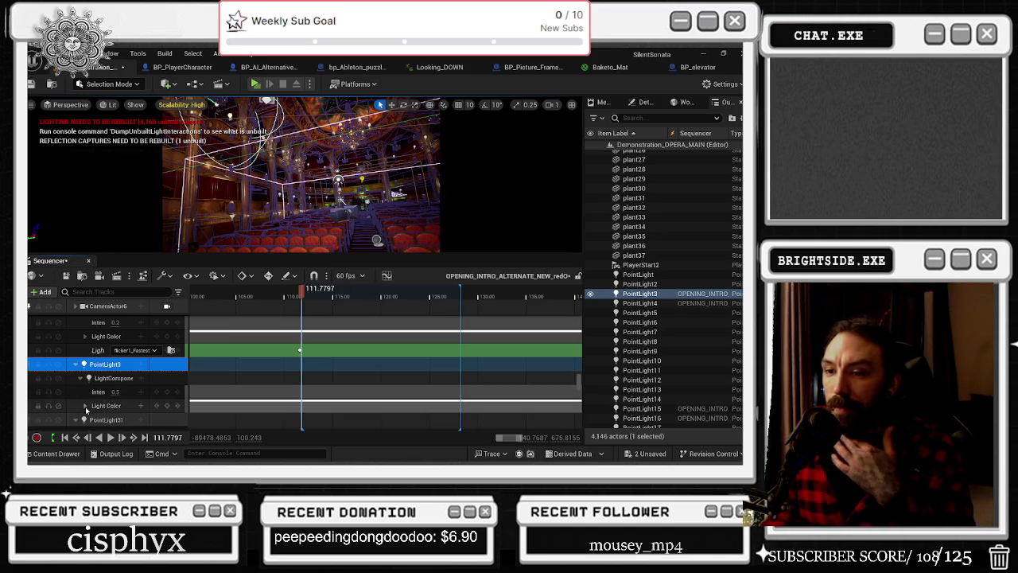
Tint PointLight3's Light Color pale pink (R 0.83, G 0.52, B 0.87) and preview around frame 92
{"action": "left_click", "coordinate": [85, 407]}
{"action": "scroll", "coordinate": [97, 409], "scroll_direction": "down", "scroll_amount": 2}
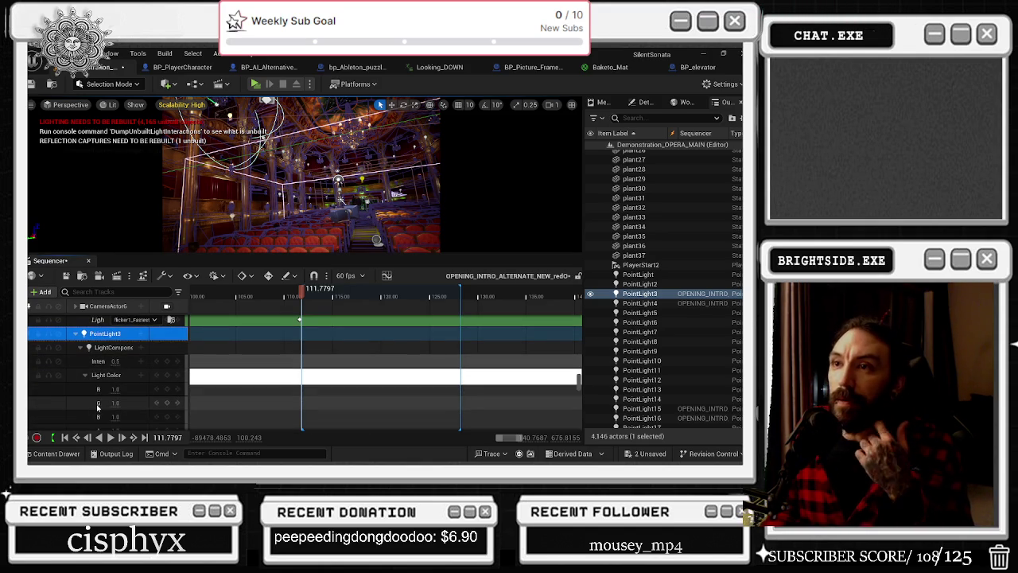
{"action": "mouse_move", "coordinate": [115, 402]}
{"action": "left_mouse_down"}
{"action": "mouse_move", "coordinate": [103, 403]}
{"action": "mouse_move", "coordinate": [105, 389]}
{"action": "mouse_move", "coordinate": [114, 417]}
{"action": "left_mouse_up"}
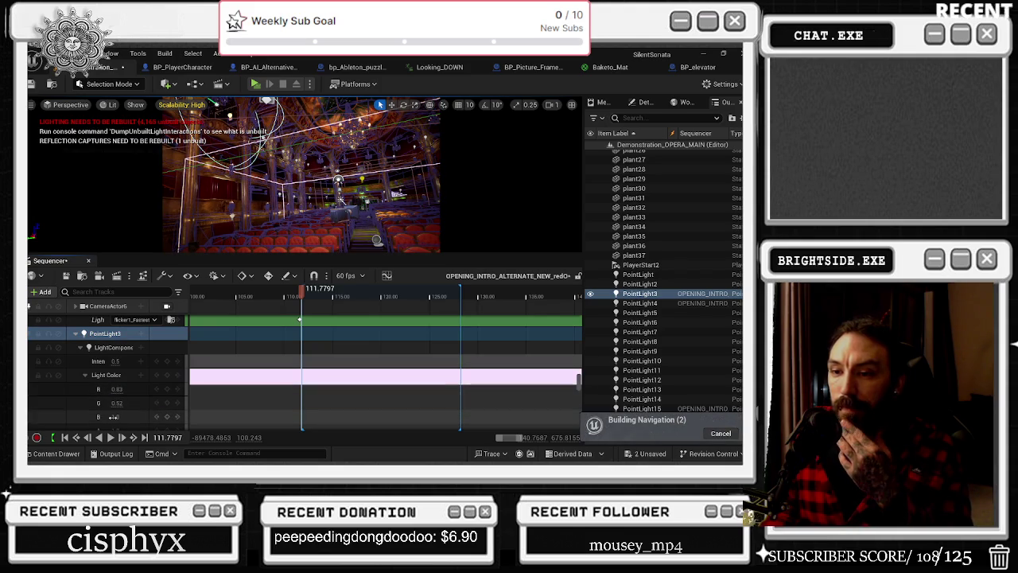
{"action": "scroll", "coordinate": [305, 297], "scroll_direction": "down", "scroll_amount": 5}
{"action": "mouse_move", "coordinate": [305, 297]}
{"action": "left_mouse_down"}
{"action": "mouse_move", "coordinate": [233, 296]}
{"action": "mouse_move", "coordinate": [269, 295]}
{"action": "left_mouse_up"}
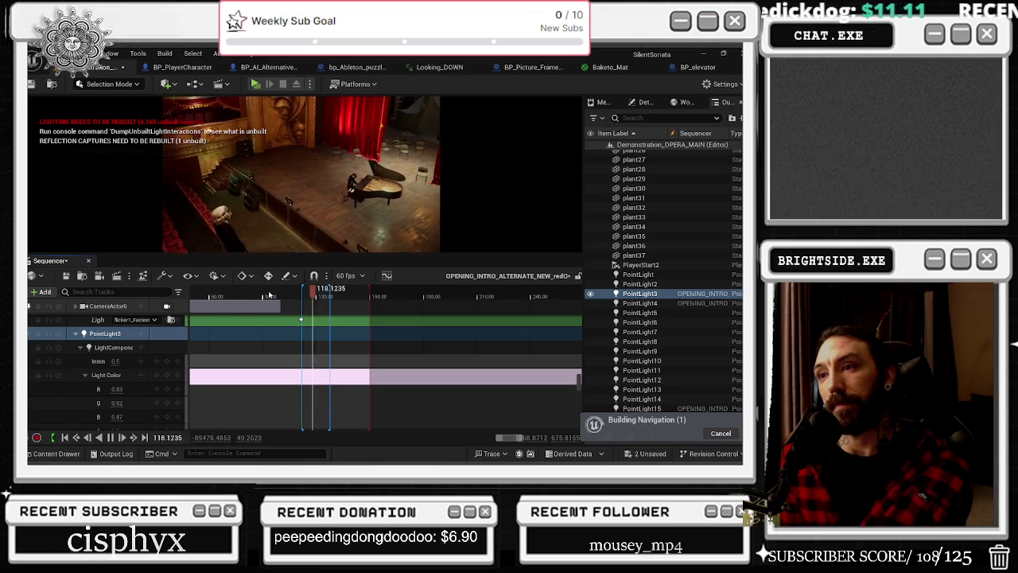
{"action": "left_click", "coordinate": [295, 291]}
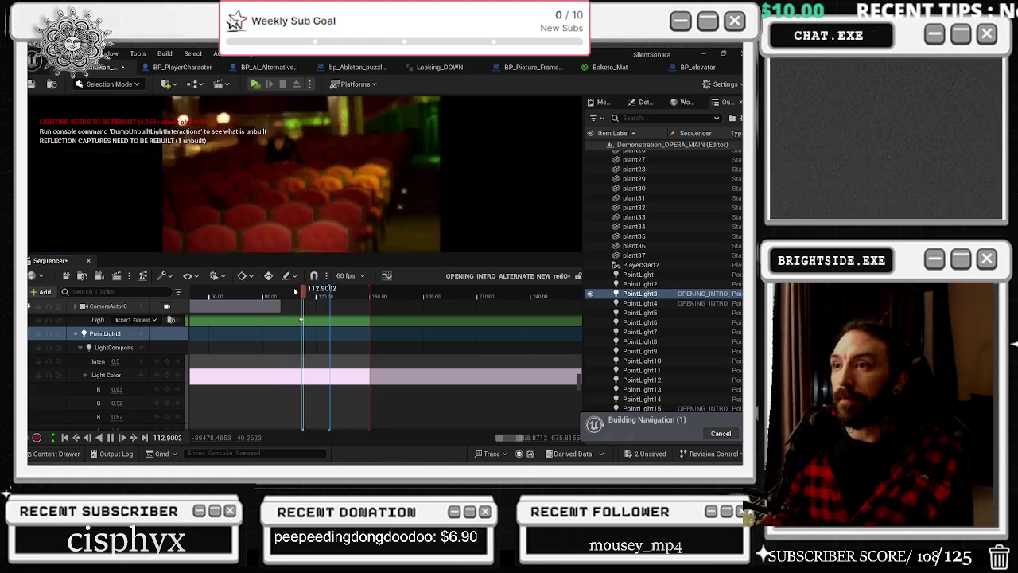
{"action": "left_click", "coordinate": [75, 334]}
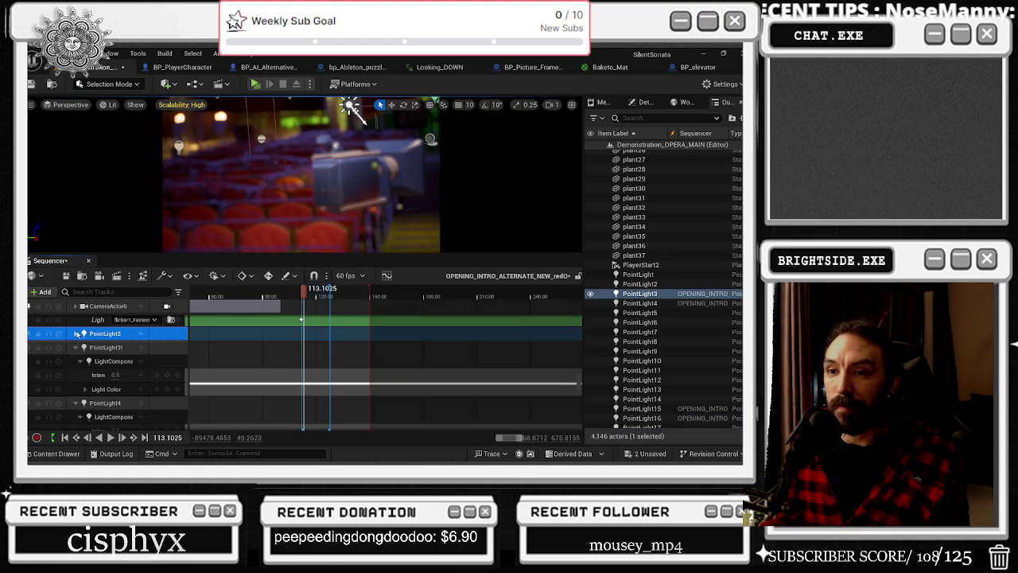
{"action": "left_click", "coordinate": [166, 347]}
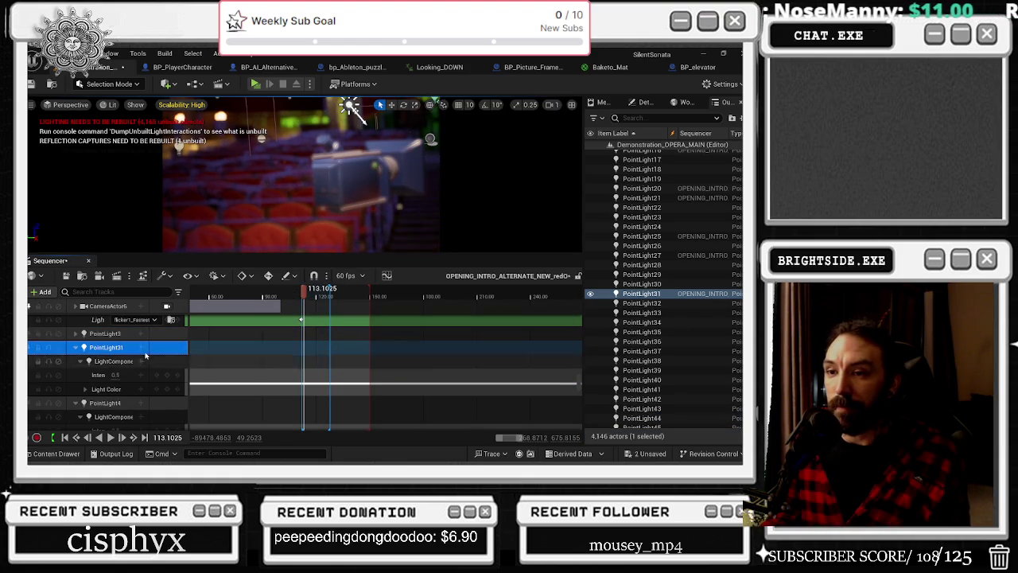
{"action": "left_click", "coordinate": [151, 362]}
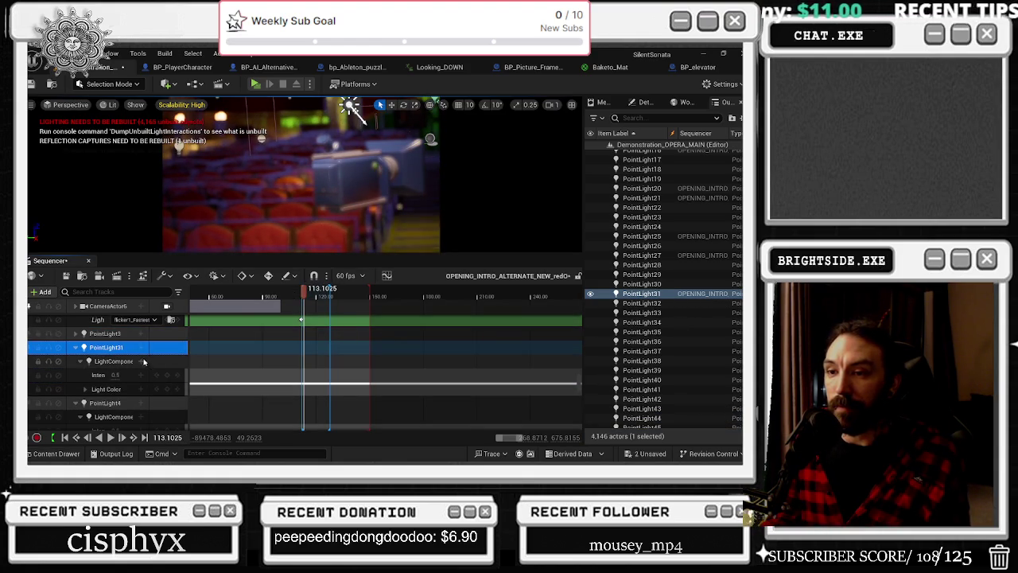
{"action": "left_click", "coordinate": [79, 362]}
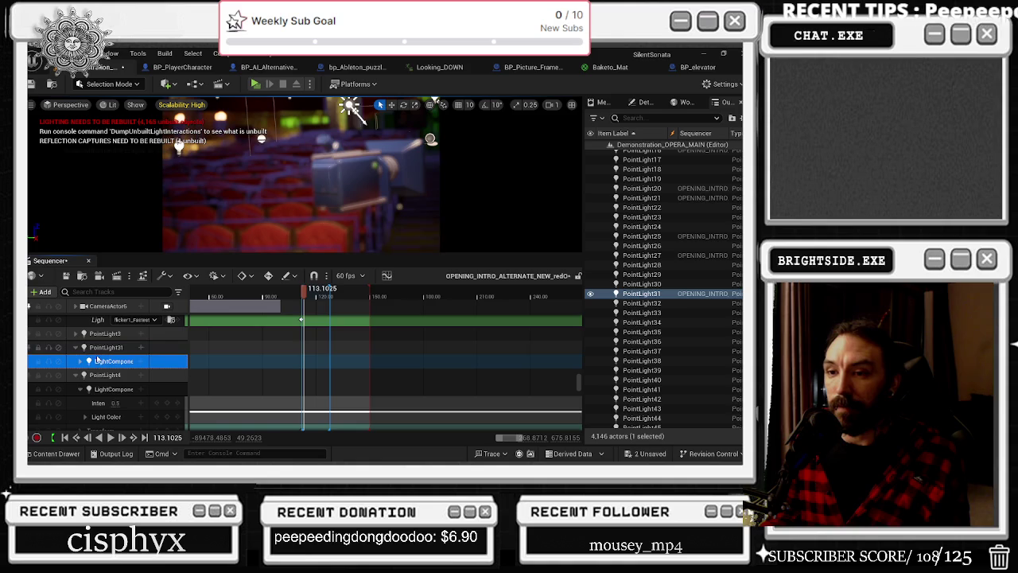
{"action": "left_click", "coordinate": [80, 362]}
{"action": "scroll", "coordinate": [111, 373], "scroll_direction": "down", "scroll_amount": 2}
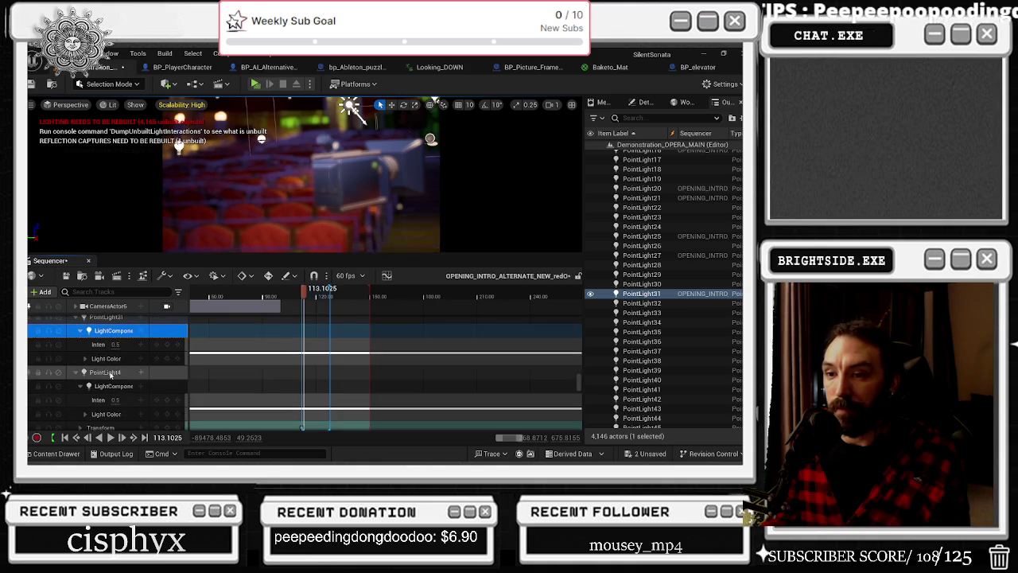
{"action": "scroll", "coordinate": [112, 375], "scroll_direction": "down", "scroll_amount": 2}
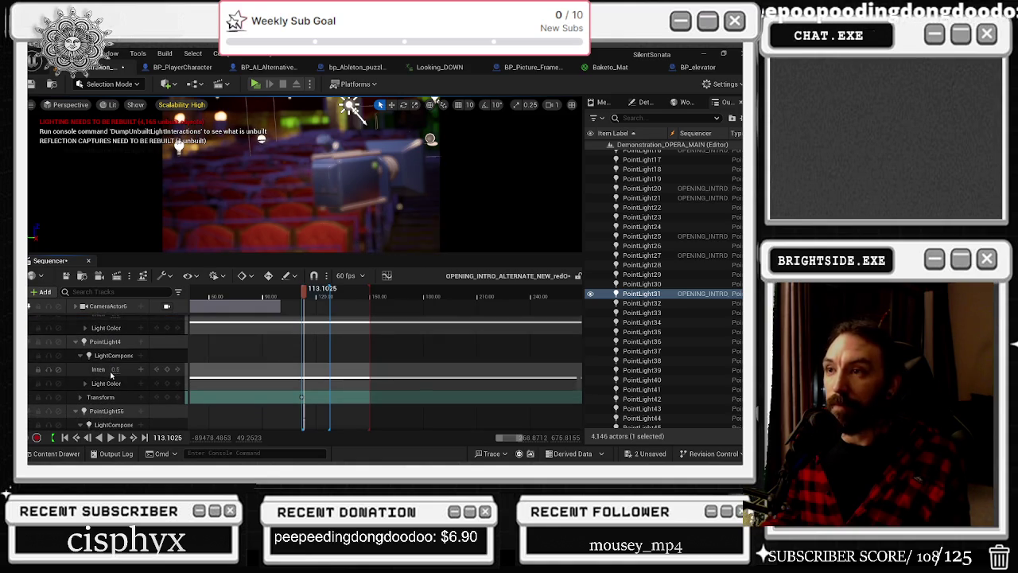
{"action": "left_click", "coordinate": [251, 292]}
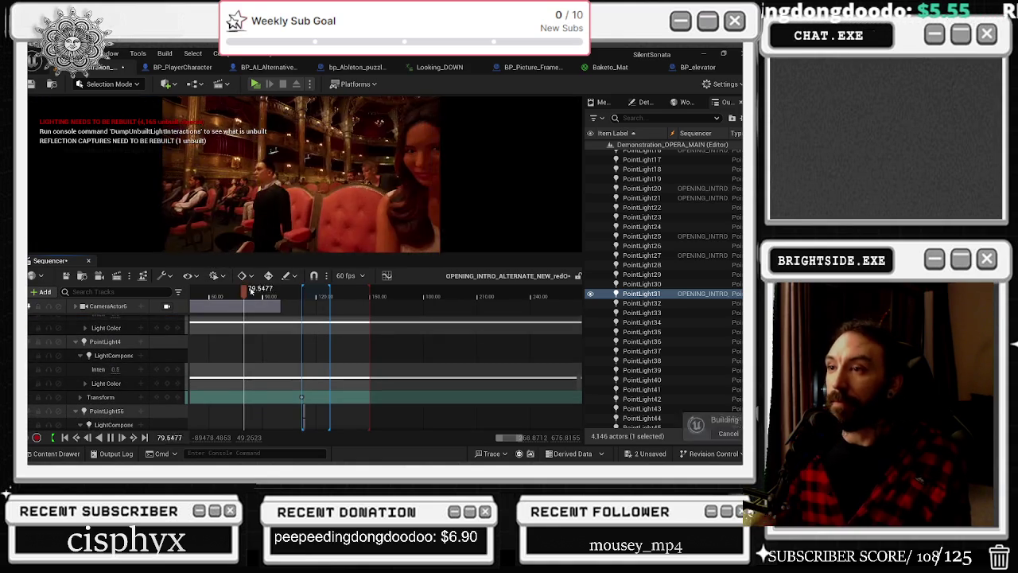
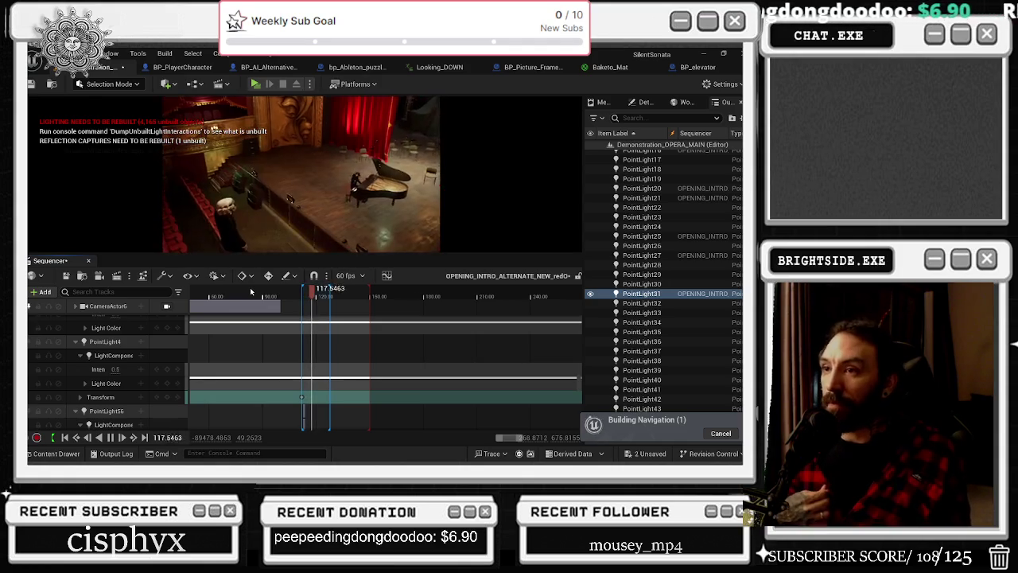
Save the pending map changes via Save Selected, scrub the sequence to about 111.7, and select PointLight3
{"action": "key", "text": "ctrl+shift+s"}
{"action": "left_click", "coordinate": [459, 369]}
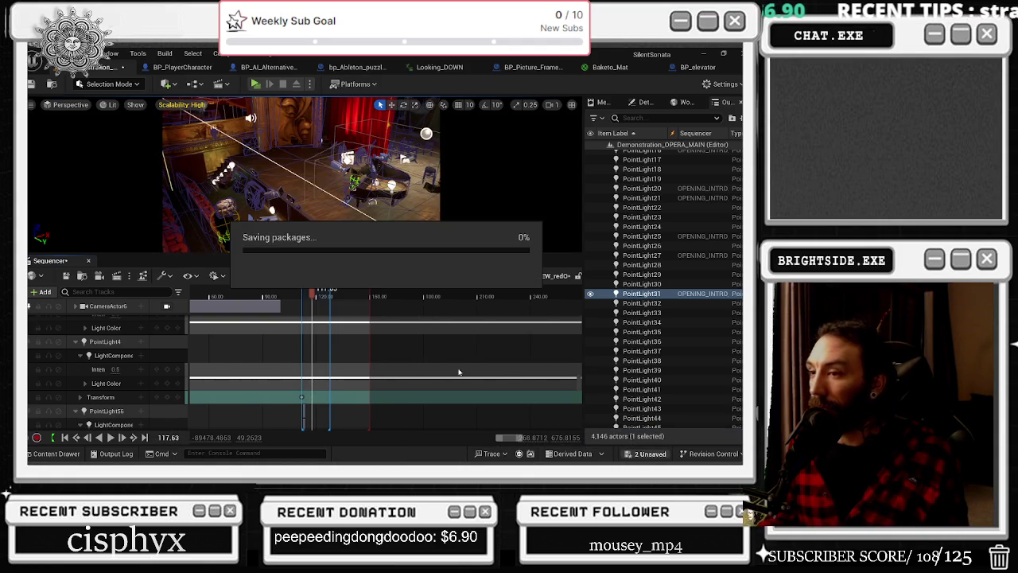
{"action": "left_click", "coordinate": [288, 296]}
{"action": "left_click_drag", "start_coordinate": [288, 296], "coordinate": [301, 296]}
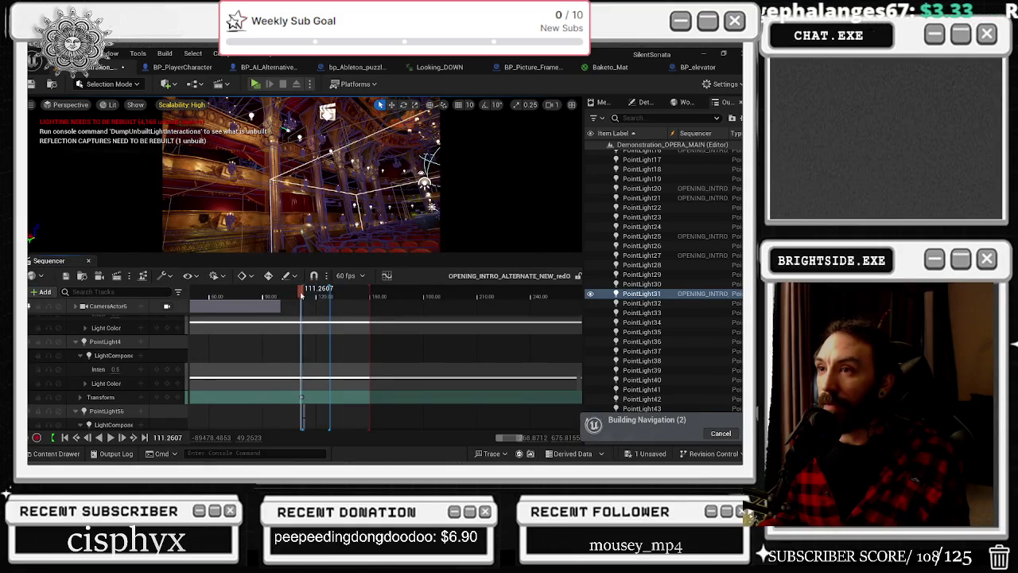
{"action": "left_click", "coordinate": [327, 112]}
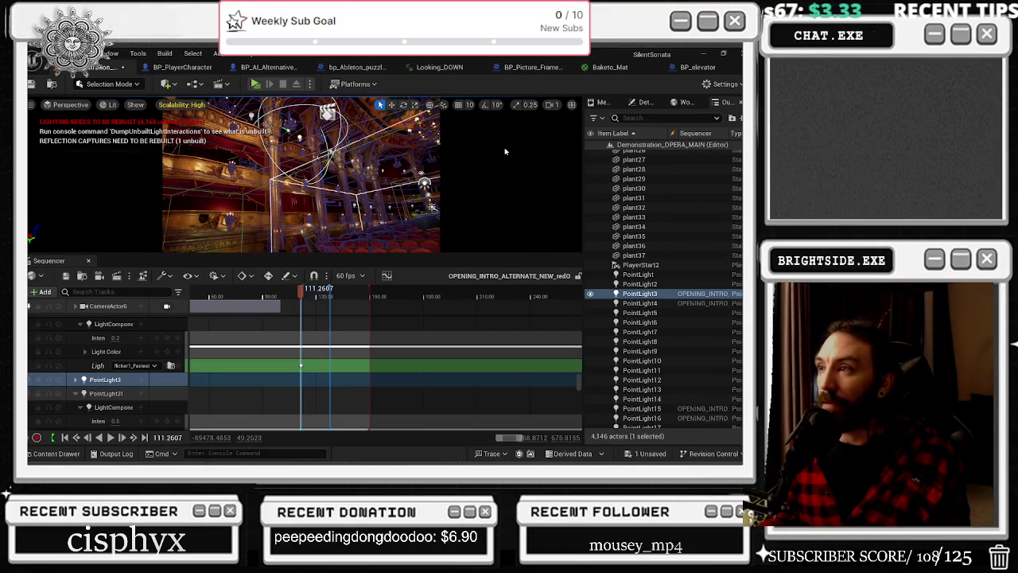
Enable Cast Dynamic Shadows on PointLight3 and PointLight20 using a 'dy' Details search
{"action": "left_click", "coordinate": [644, 102]}
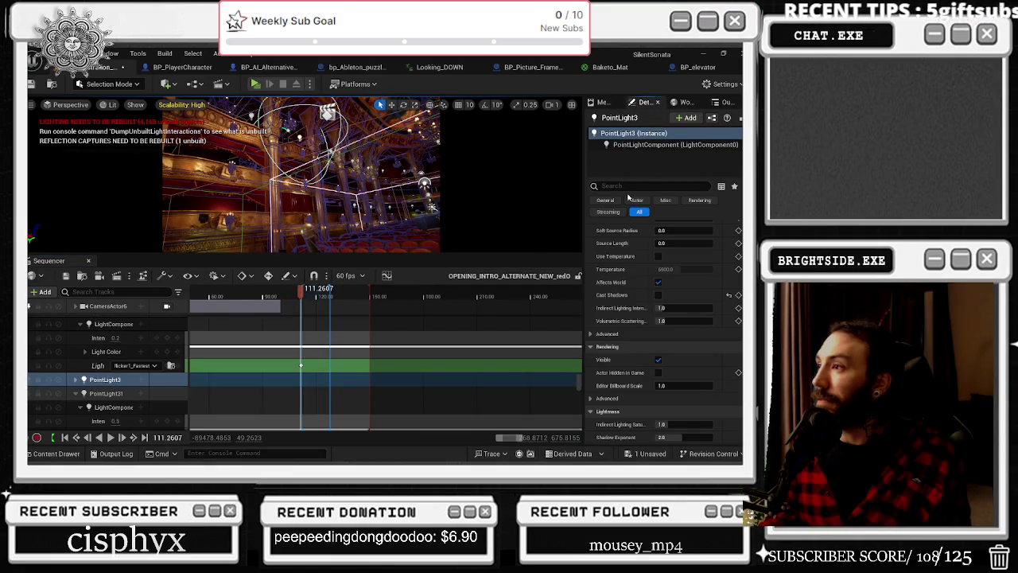
{"action": "type", "text": "dy"}
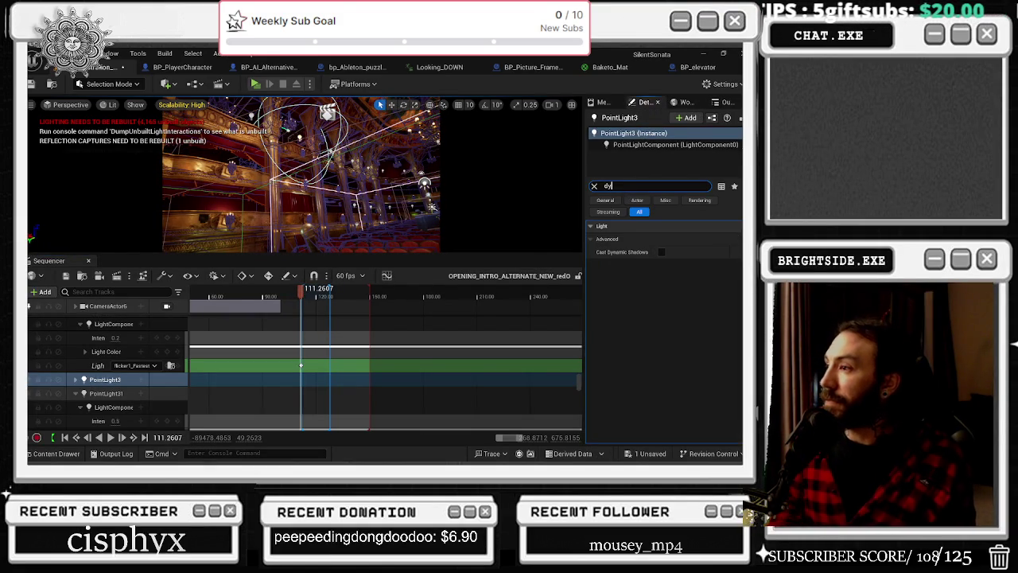
{"action": "left_click", "coordinate": [662, 251]}
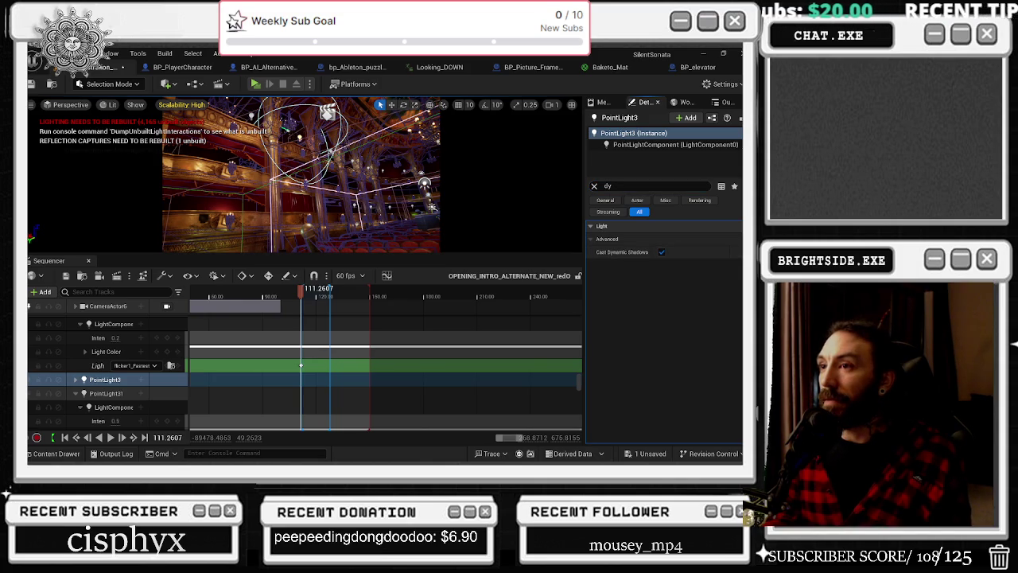
{"action": "left_click", "coordinate": [261, 218]}
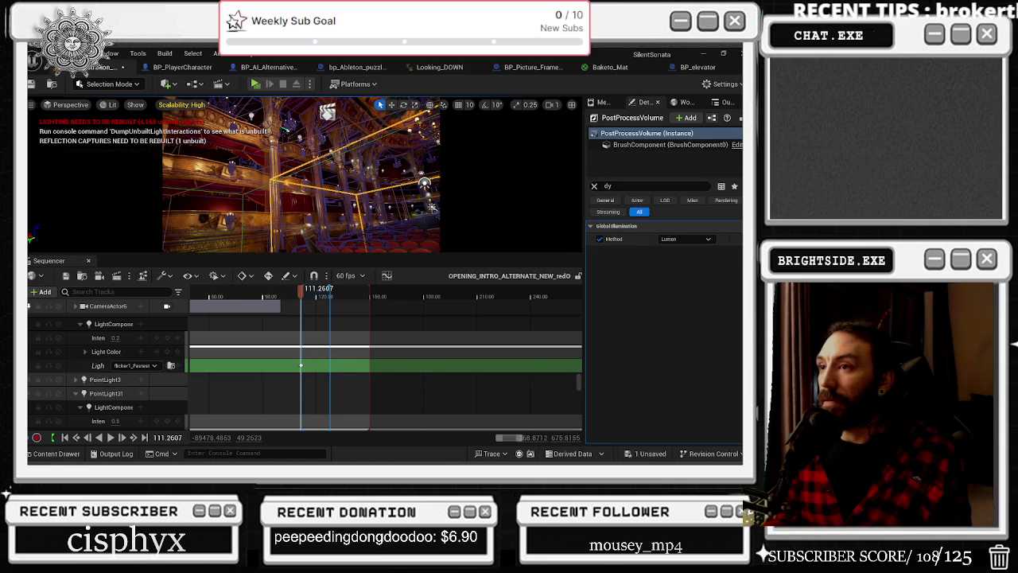
{"action": "left_click", "coordinate": [356, 206]}
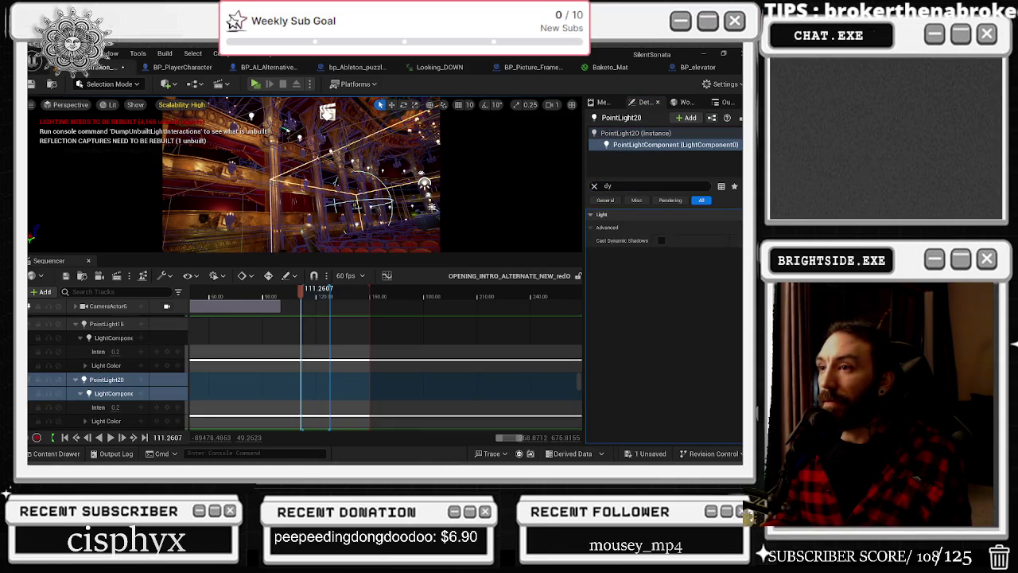
{"action": "left_click", "coordinate": [661, 240]}
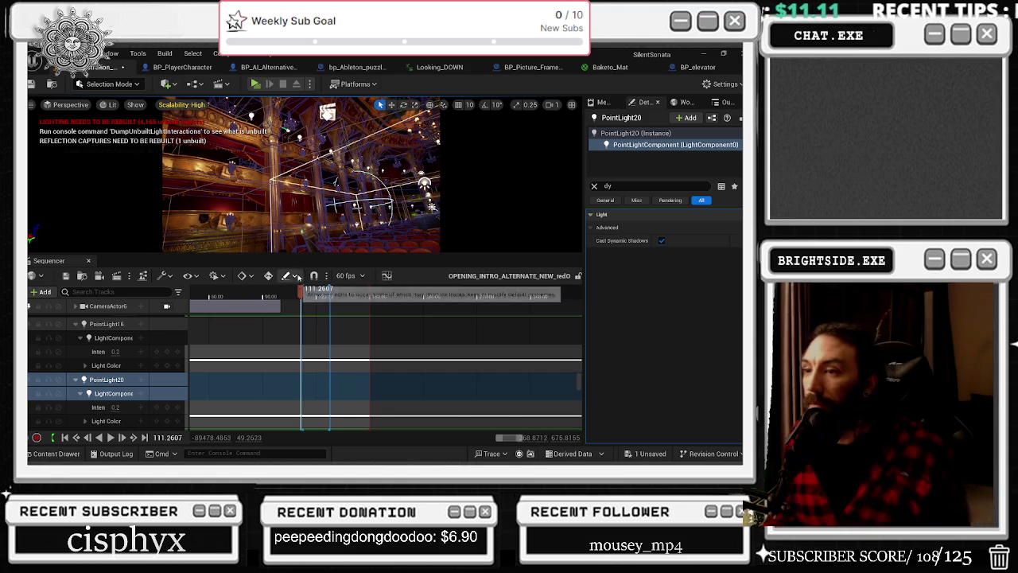
Scrub the full sequence timeline from about 99.68 to the piano scene, then reselect PointLight3
{"action": "left_click", "coordinate": [280, 296]}
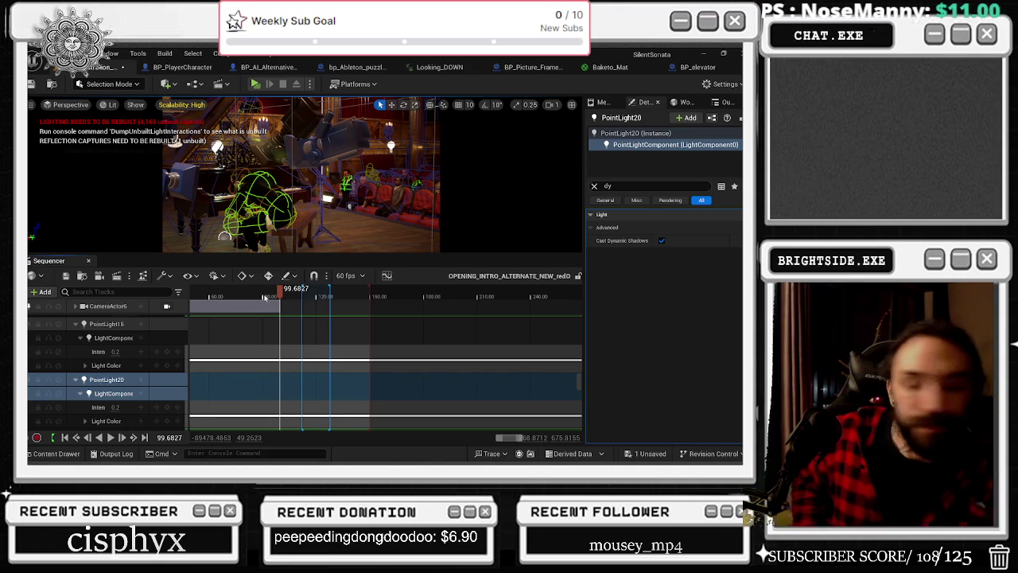
{"action": "scroll", "coordinate": [305, 337], "scroll_direction": "down", "scroll_amount": 3}
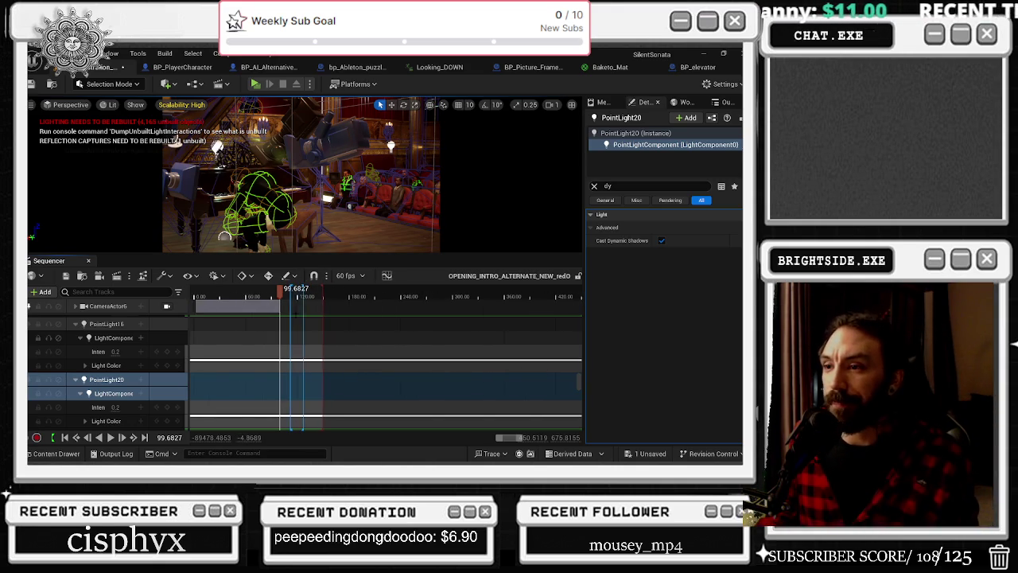
{"action": "left_click", "coordinate": [235, 296]}
{"action": "left_click_drag", "start_coordinate": [241, 295], "coordinate": [291, 296]}
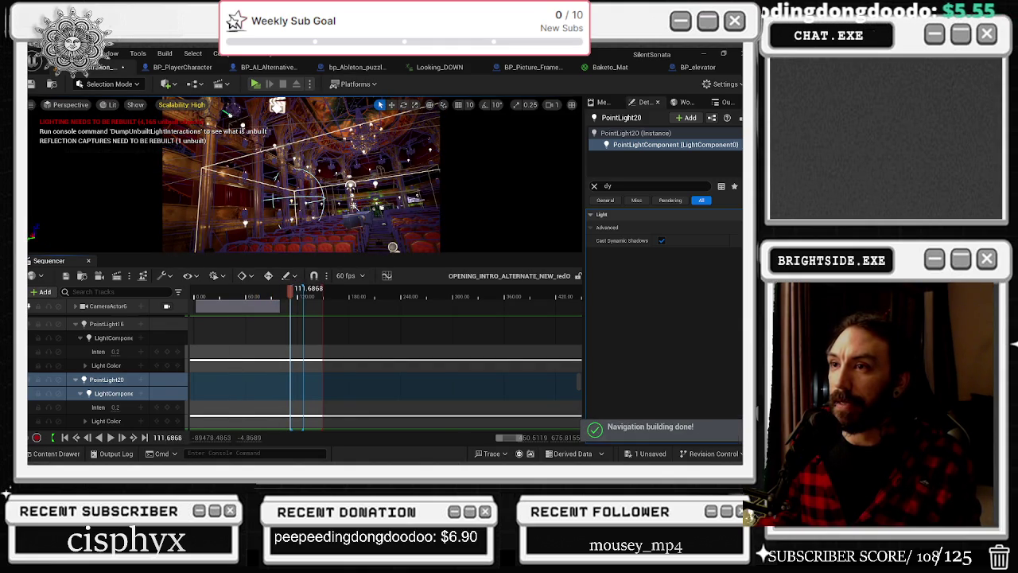
{"action": "left_click", "coordinate": [276, 106]}
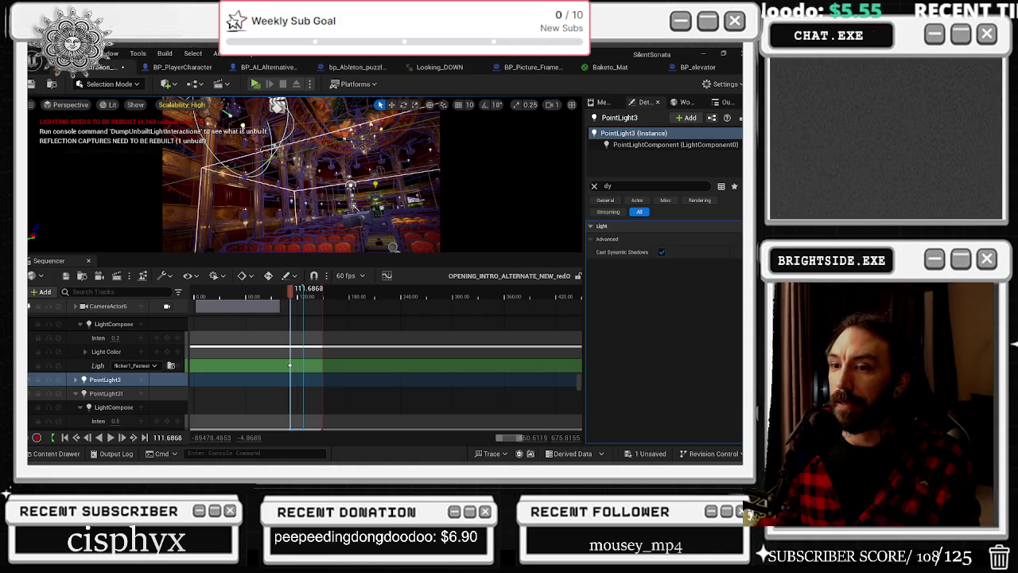
Copy PointLight3's light component flicker track in Sequencer
{"action": "left_click", "coordinate": [91, 366]}
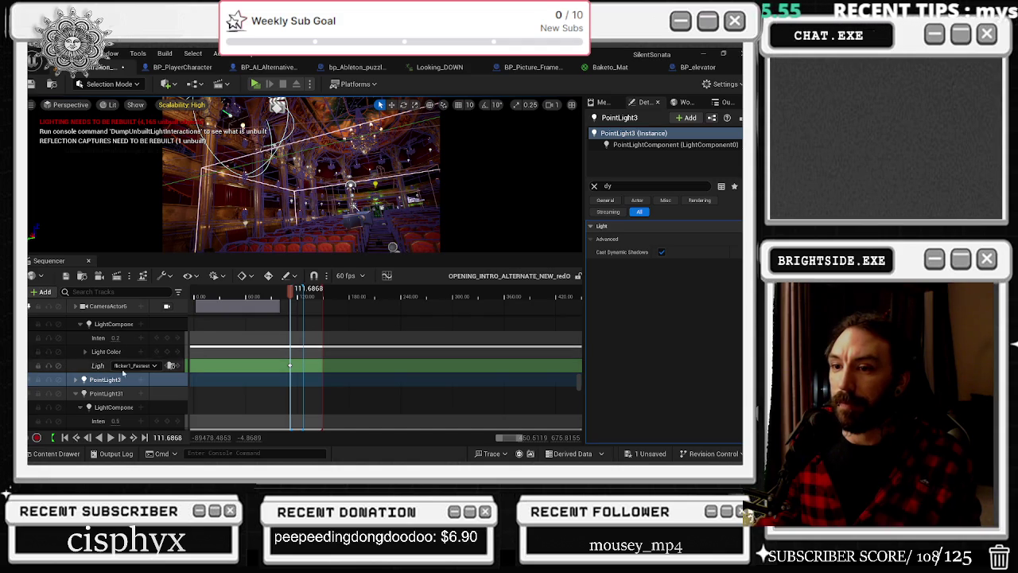
{"action": "right_click", "coordinate": [92, 366]}
{"action": "left_click", "coordinate": [120, 205]}
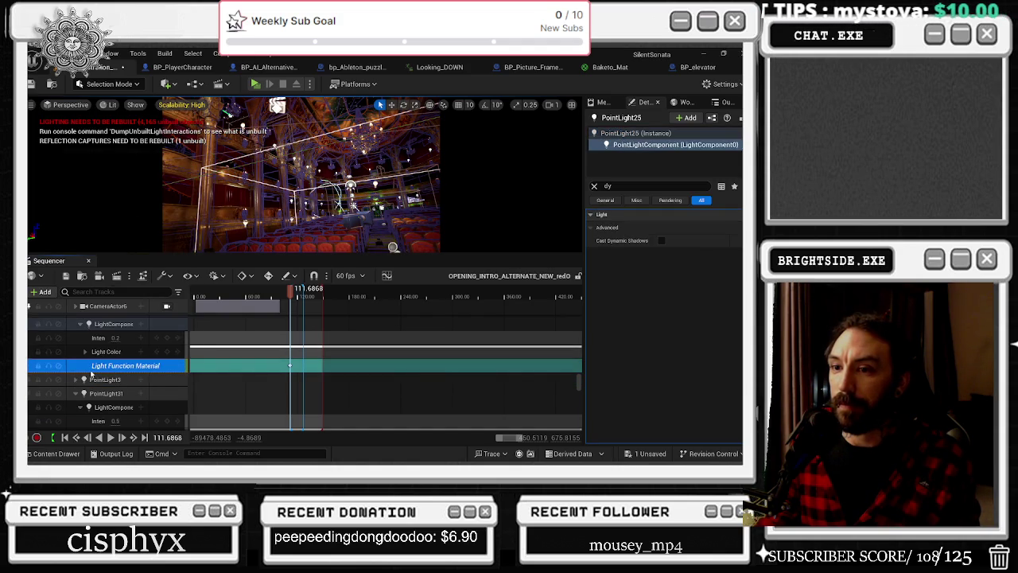
{"action": "left_click", "coordinate": [78, 379]}
{"action": "scroll", "coordinate": [120, 371], "scroll_direction": "down", "scroll_amount": 1}
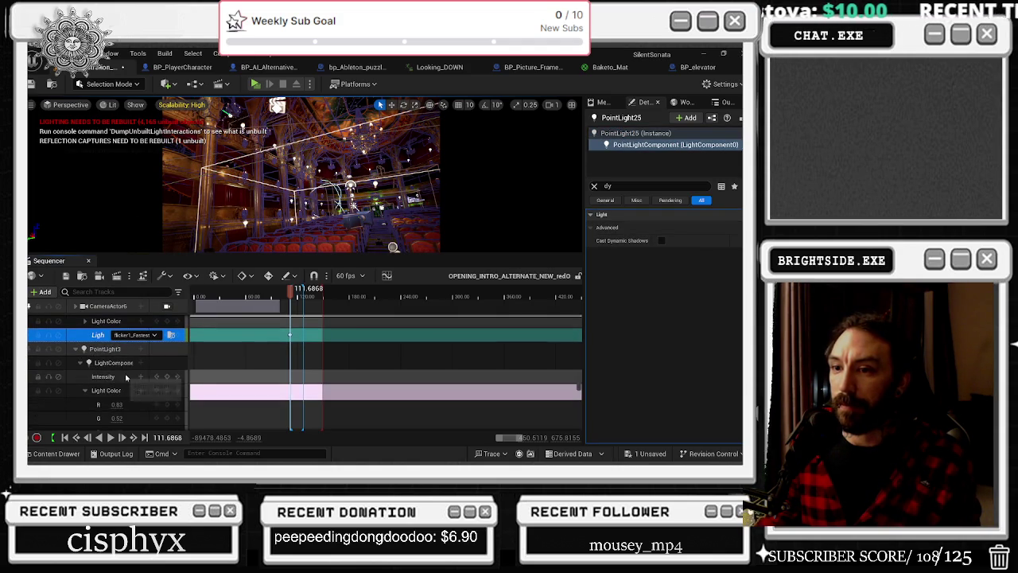
{"action": "right_click", "coordinate": [130, 362]}
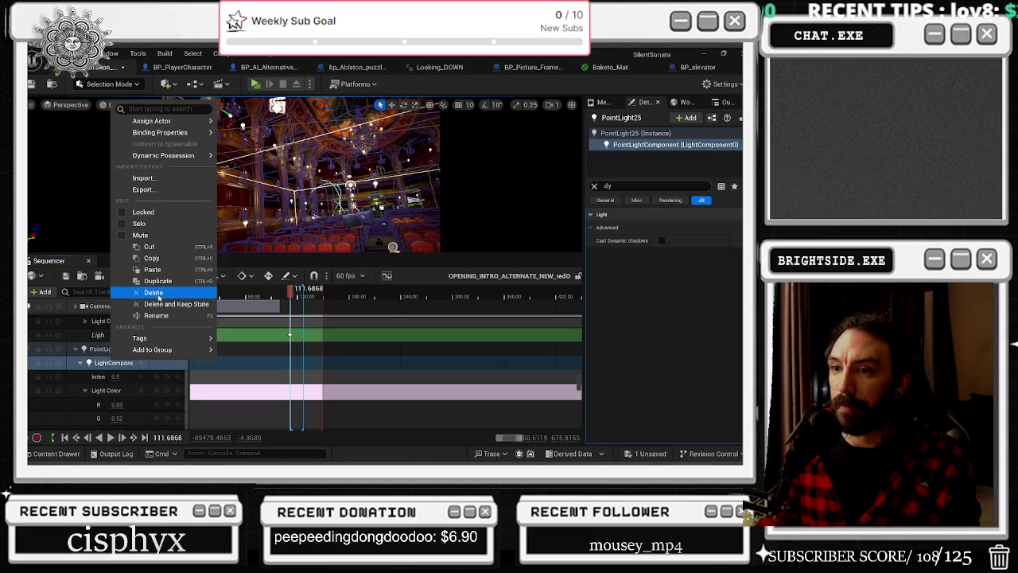
{"action": "left_click", "coordinate": [151, 258]}
{"action": "left_click", "coordinate": [79, 363]}
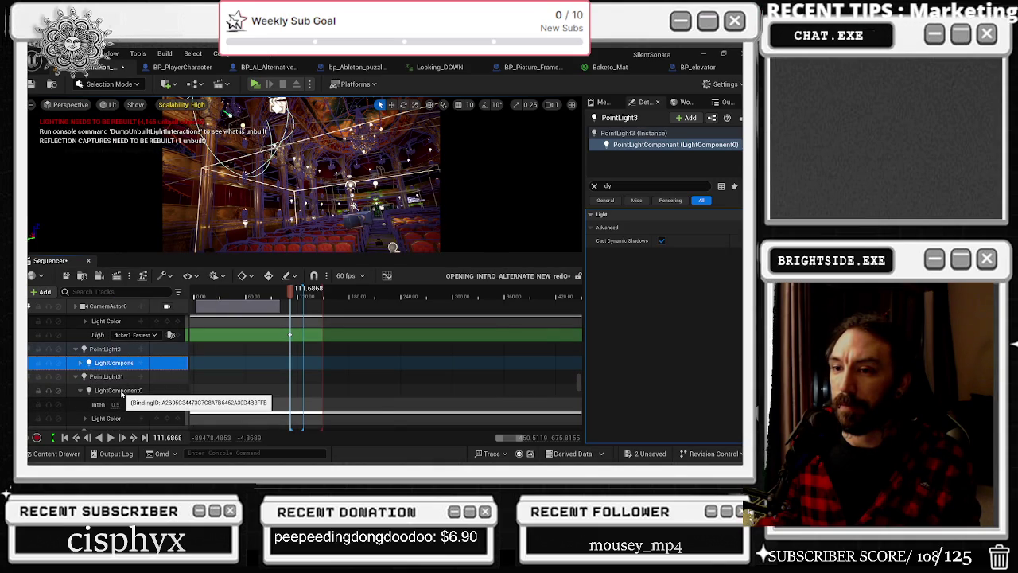
Paste the flicker light track under PointLight31 and jump the sequence back to around 103
{"action": "left_click", "coordinate": [123, 390]}
{"action": "scroll", "coordinate": [124, 392], "scroll_direction": "down", "scroll_amount": 2}
{"action": "scroll", "coordinate": [124, 393], "scroll_direction": "up", "scroll_amount": 2}
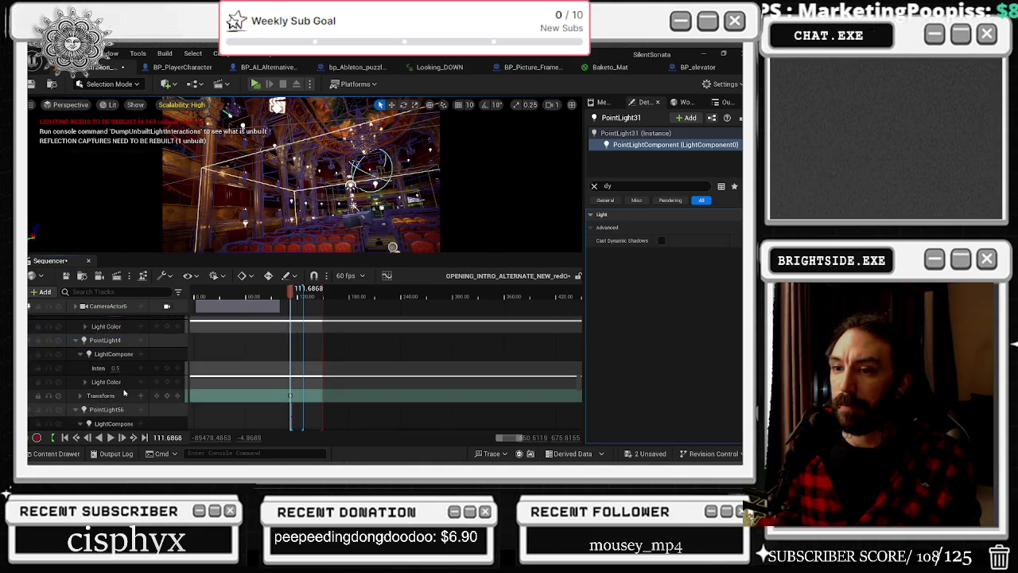
{"action": "right_click", "coordinate": [119, 380]}
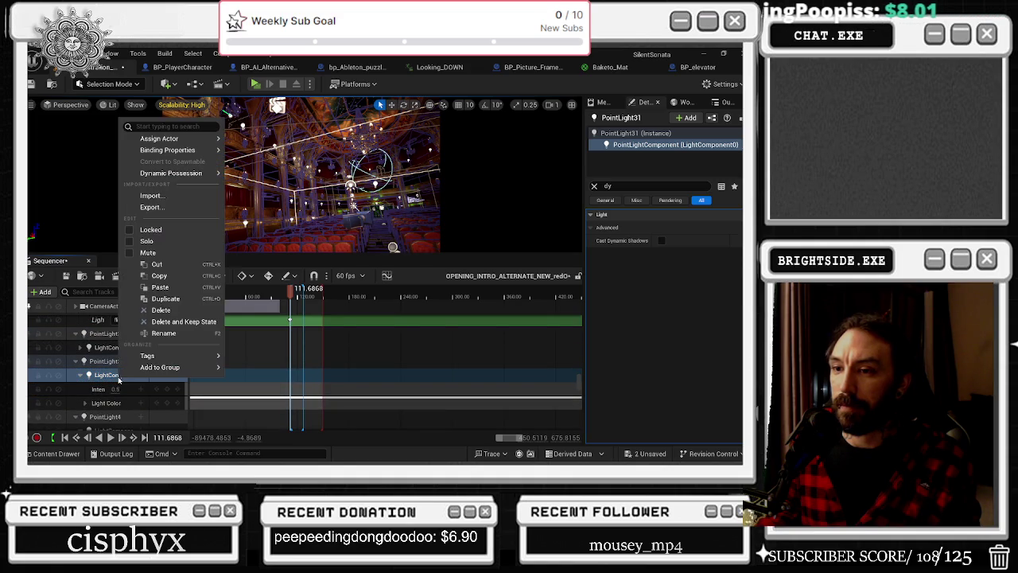
{"action": "left_click", "coordinate": [139, 296]}
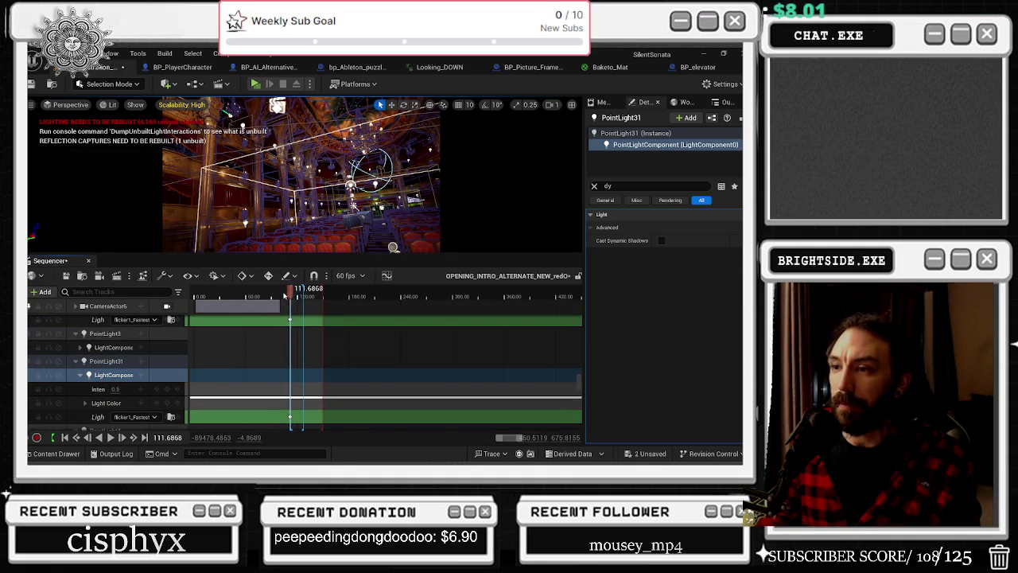
{"action": "left_click", "coordinate": [282, 296]}
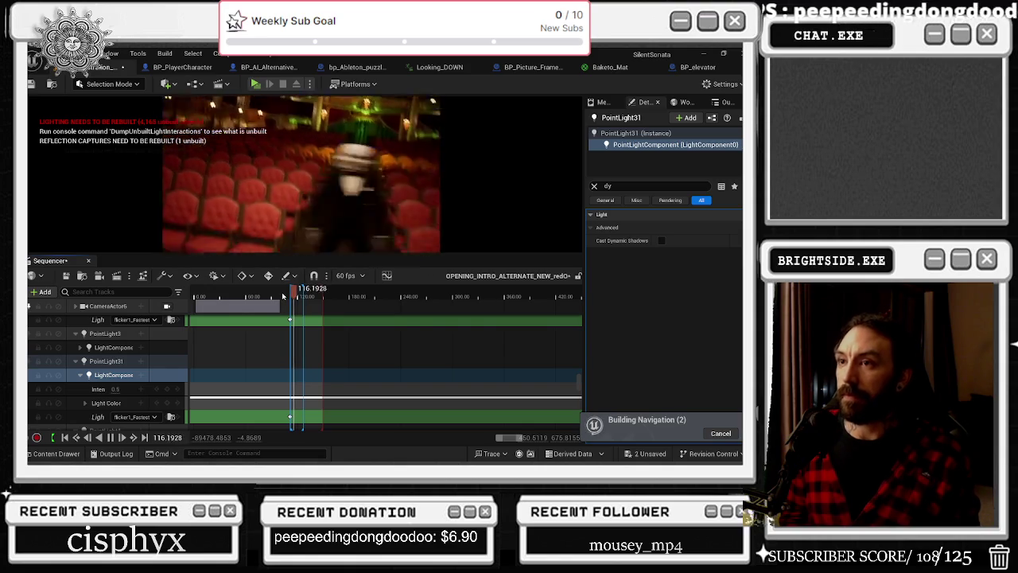
Stop playback, save, rewind to about 101.5 and replay, stopping at 116.72
{"action": "key", "text": "space"}
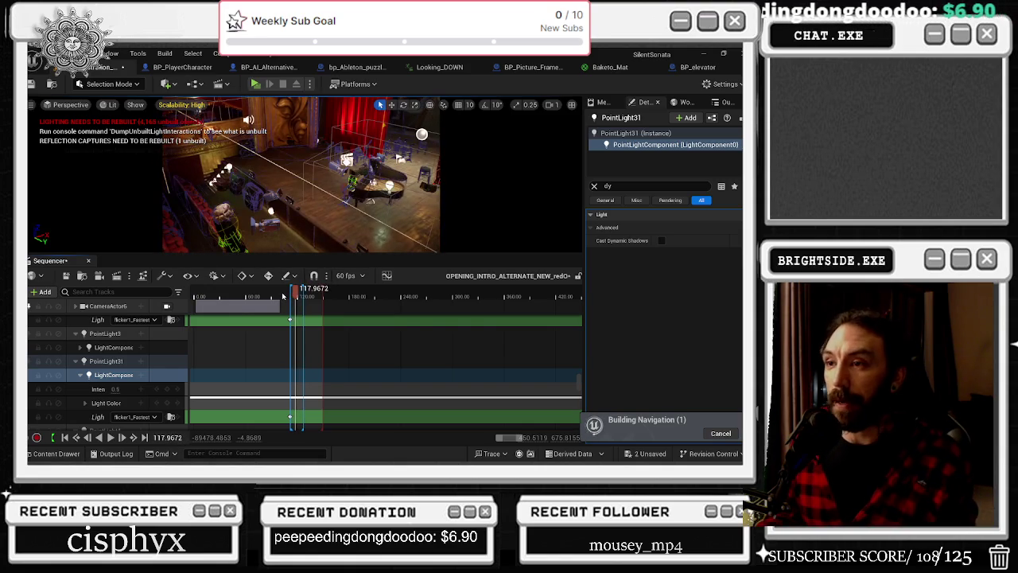
{"action": "key", "text": "ctrl+s"}
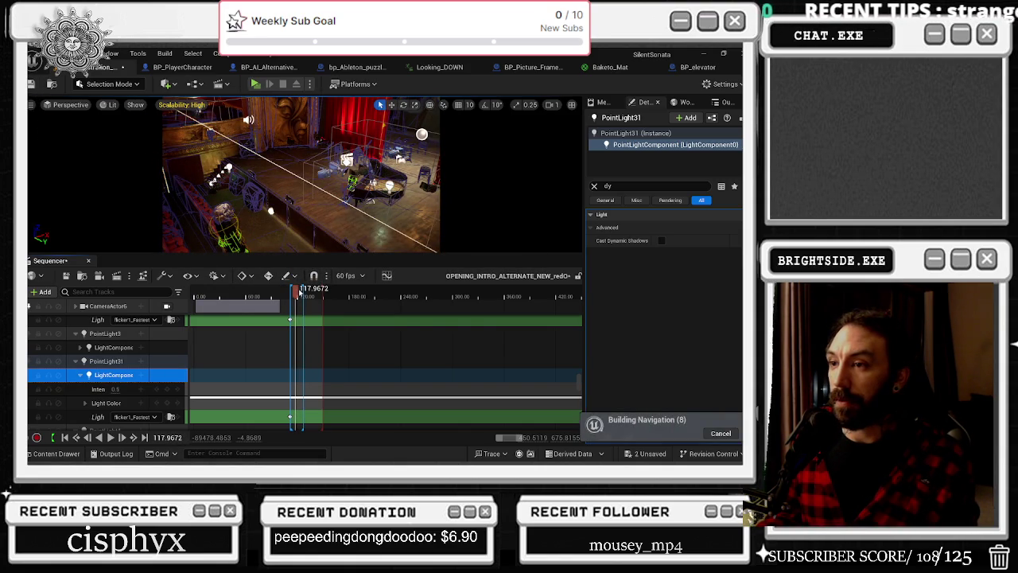
{"action": "left_click", "coordinate": [297, 295]}
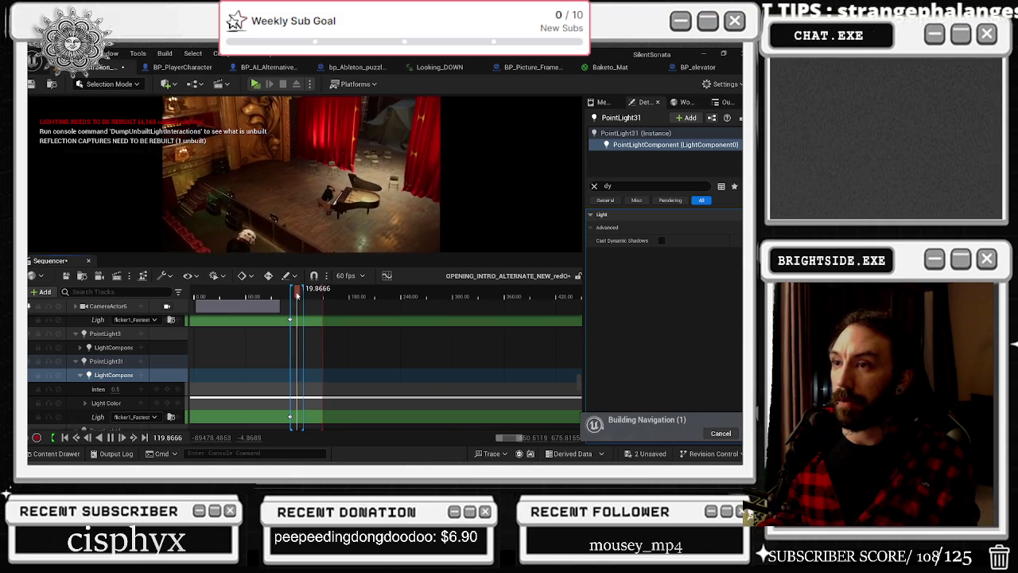
{"action": "left_click_drag", "start_coordinate": [297, 296], "coordinate": [275, 296]}
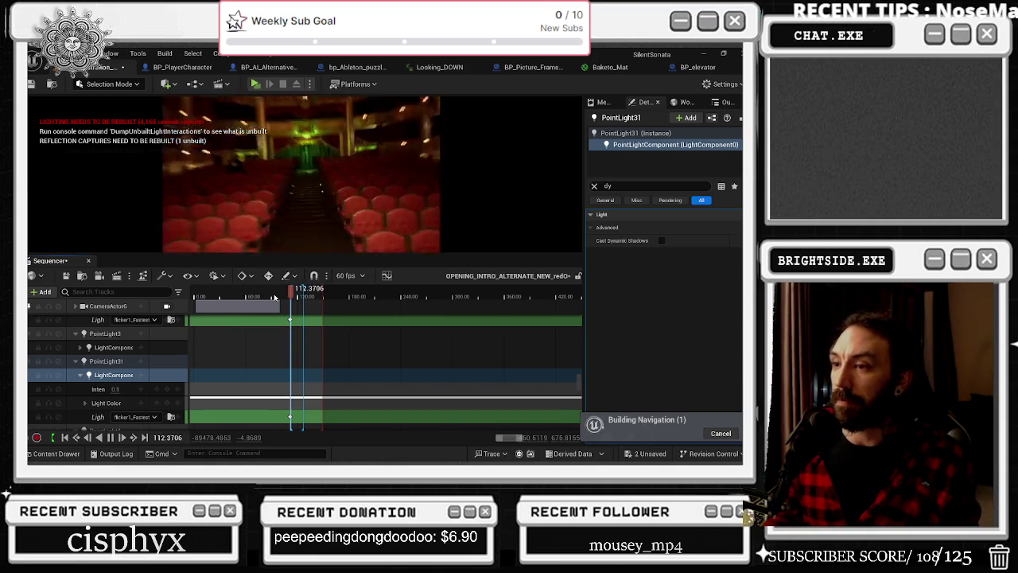
{"action": "left_click_drag", "start_coordinate": [289, 296], "coordinate": [284, 294]}
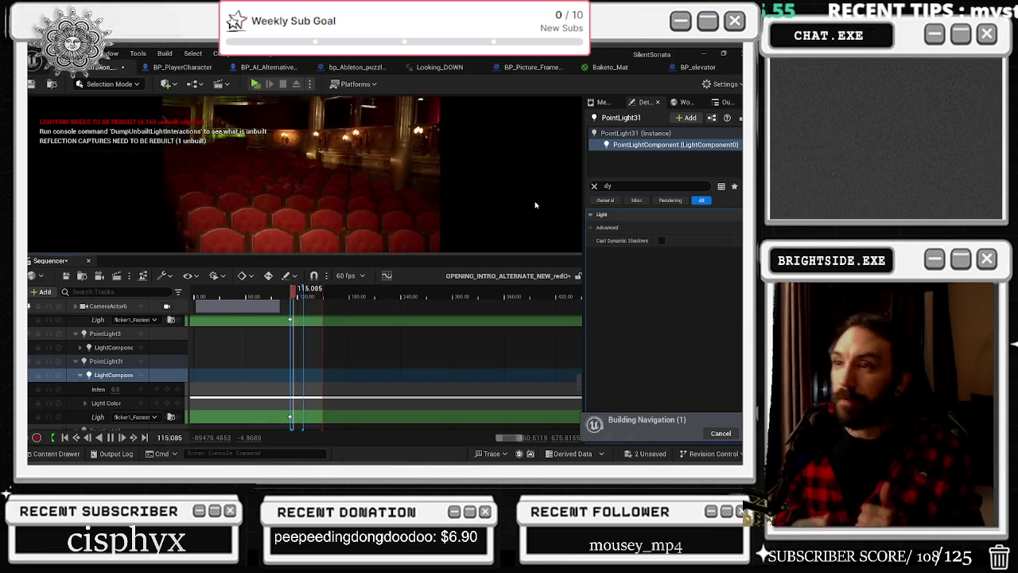
{"action": "key", "text": "space"}
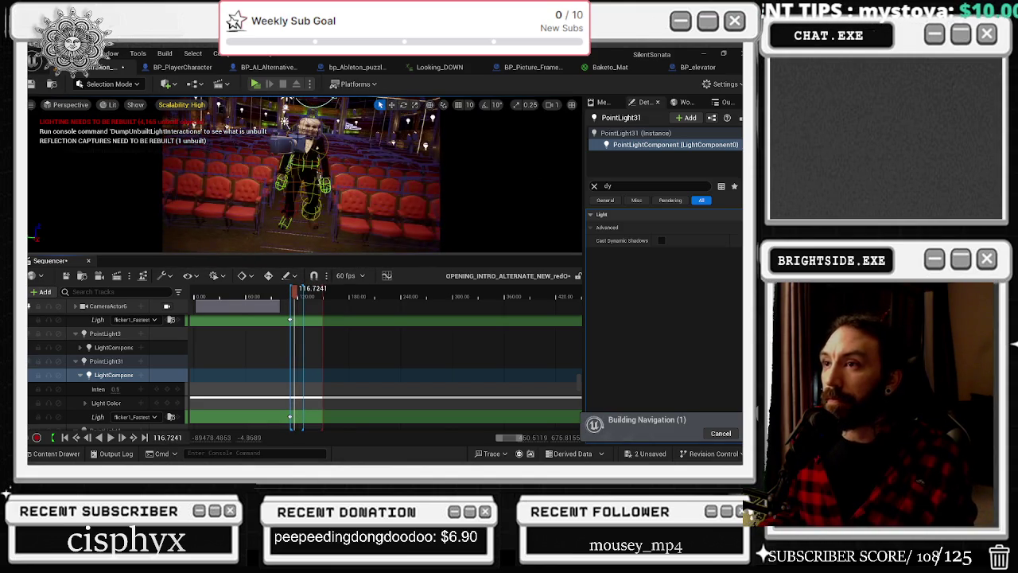
Save the Demonstration_OPERA_MAIN map via Save Selected and move the Twitch window over the editor
{"action": "left_click", "coordinate": [309, 127]}
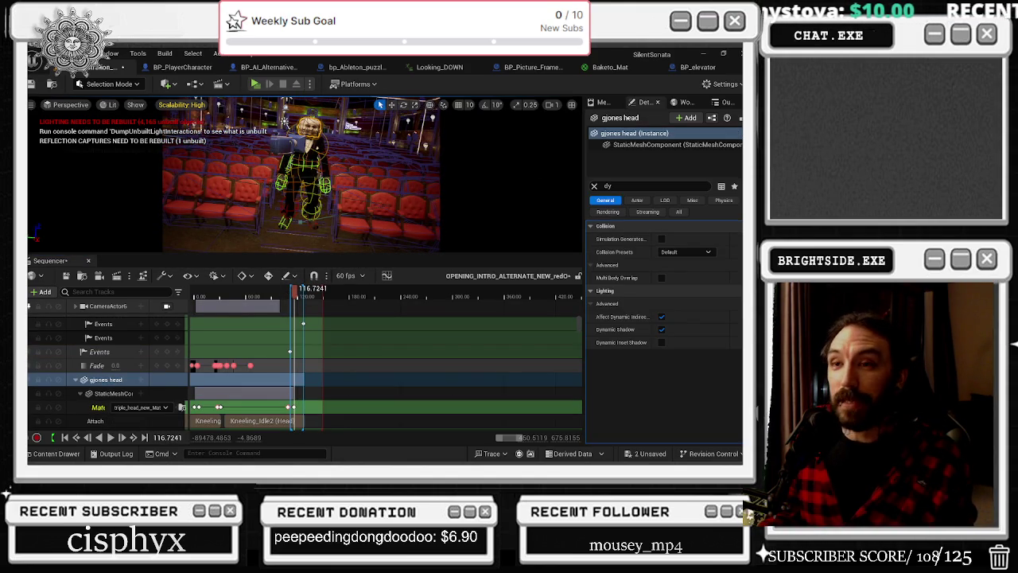
{"action": "left_click", "coordinate": [32, 82]}
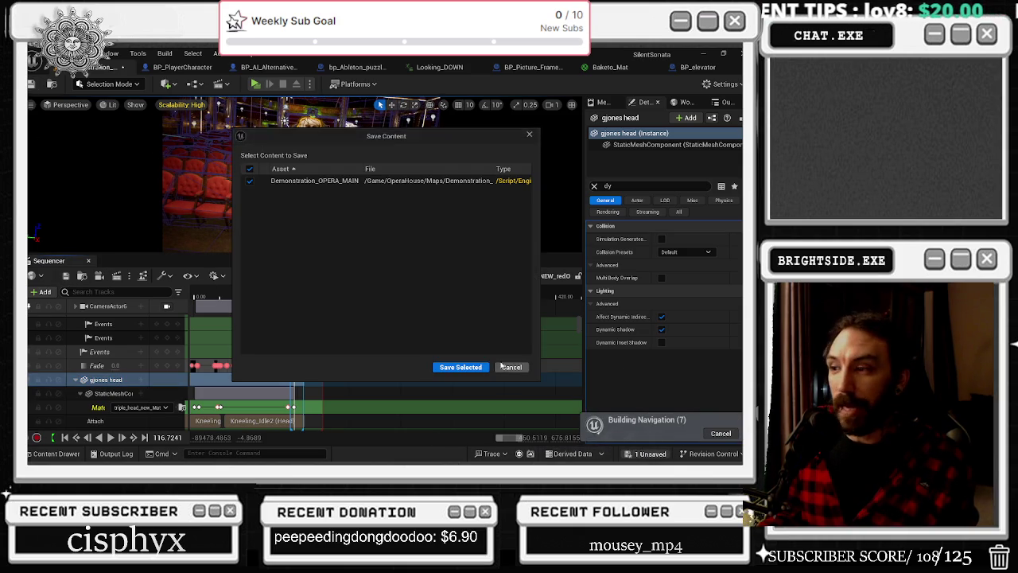
{"action": "left_click", "coordinate": [480, 367]}
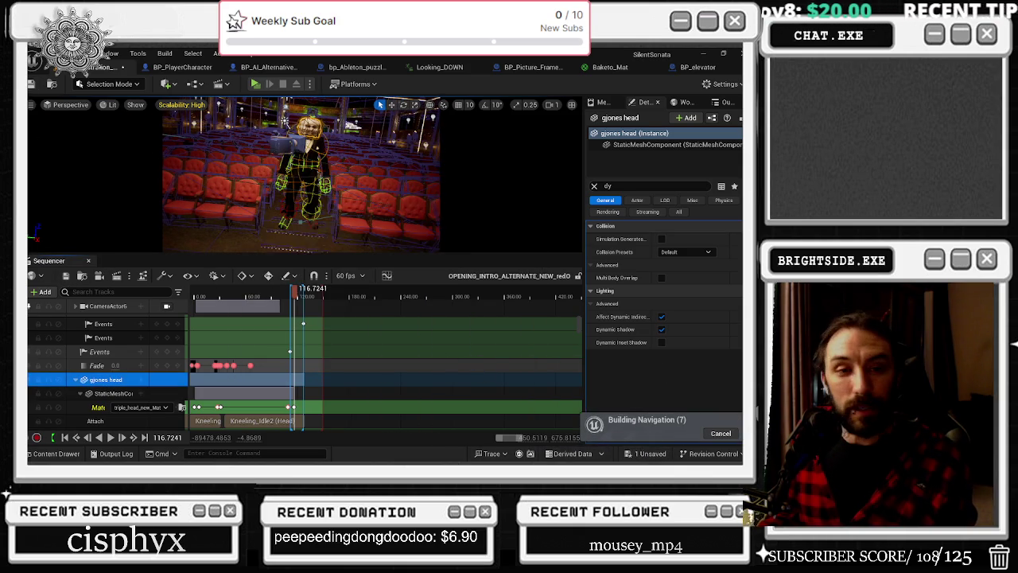
{"action": "mouse_move", "coordinate": [315, 181]}
{"action": "left_mouse_down"}
{"action": "mouse_move", "coordinate": [355, 128]}
{"action": "mouse_move", "coordinate": [339, 106]}
{"action": "left_mouse_up"}
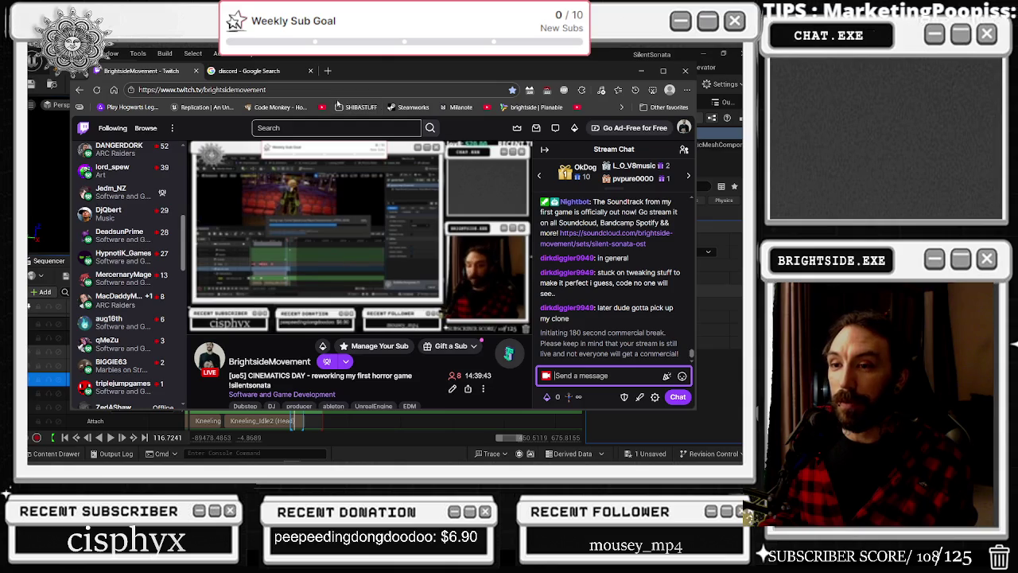
{"action": "mouse_move", "coordinate": [163, 193]}
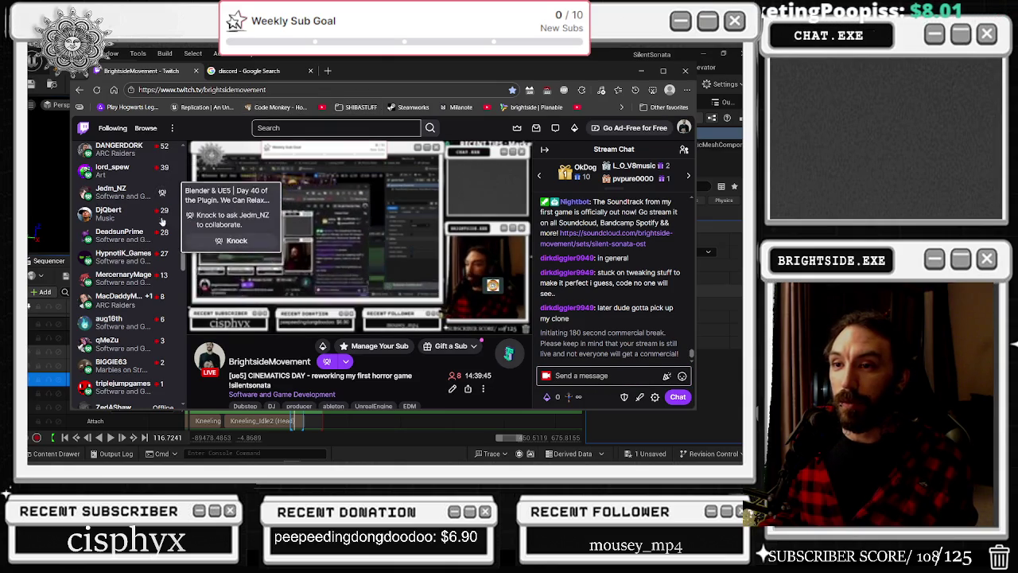
{"action": "mouse_move", "coordinate": [163, 355]}
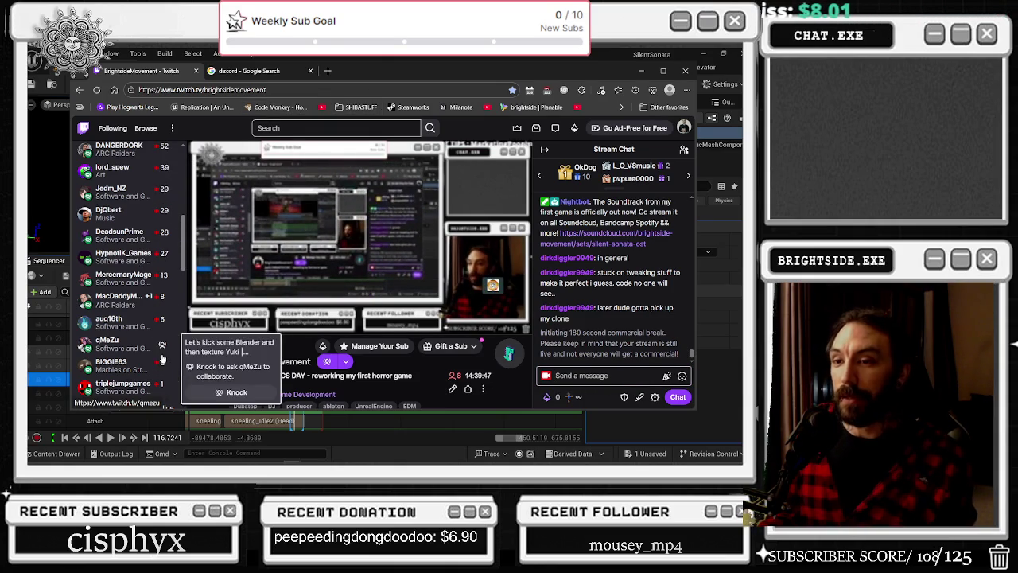
{"action": "scroll", "coordinate": [162, 356], "scroll_direction": "down", "scroll_amount": 2}
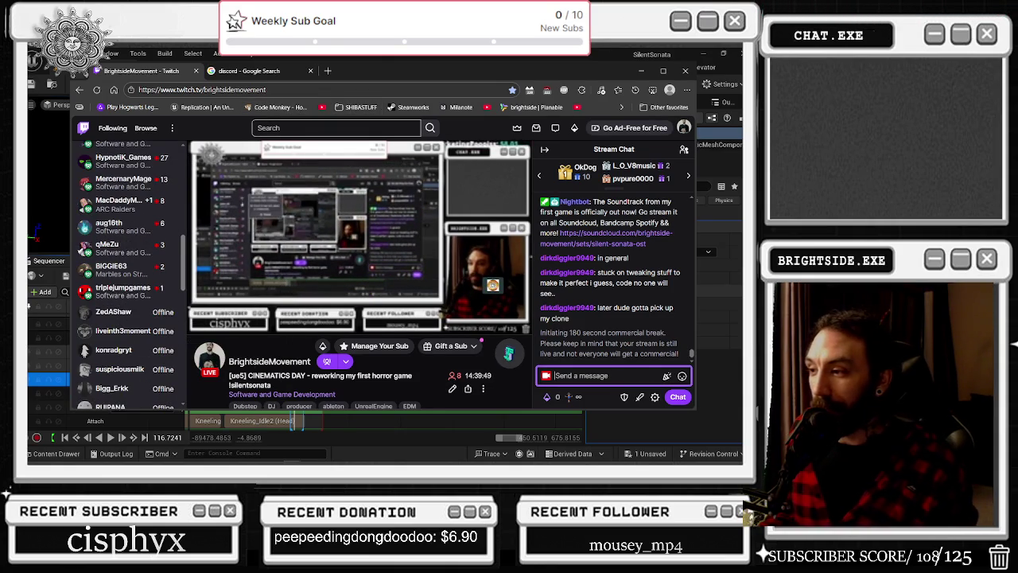
{"action": "double_click", "coordinate": [477, 375]}
{"action": "scroll", "coordinate": [143, 291], "scroll_direction": "up", "scroll_amount": 1}
{"action": "mouse_move", "coordinate": [143, 292]}
{"action": "scroll", "coordinate": [143, 291], "scroll_direction": "up", "scroll_amount": 1}
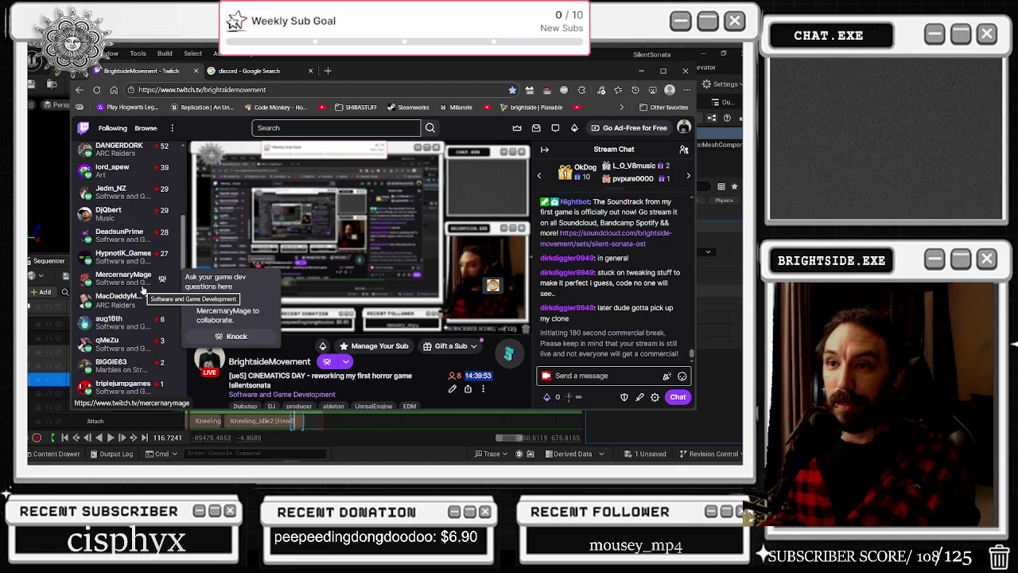
{"action": "mouse_move", "coordinate": [120, 242]}
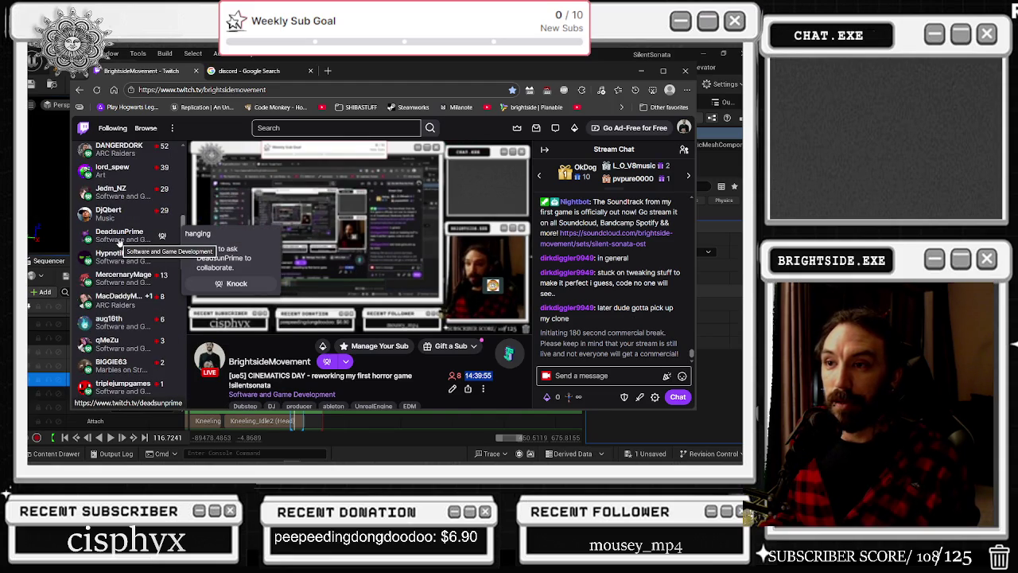
{"action": "mouse_move", "coordinate": [120, 210]}
{"action": "scroll", "coordinate": [119, 210], "scroll_direction": "up", "scroll_amount": 1}
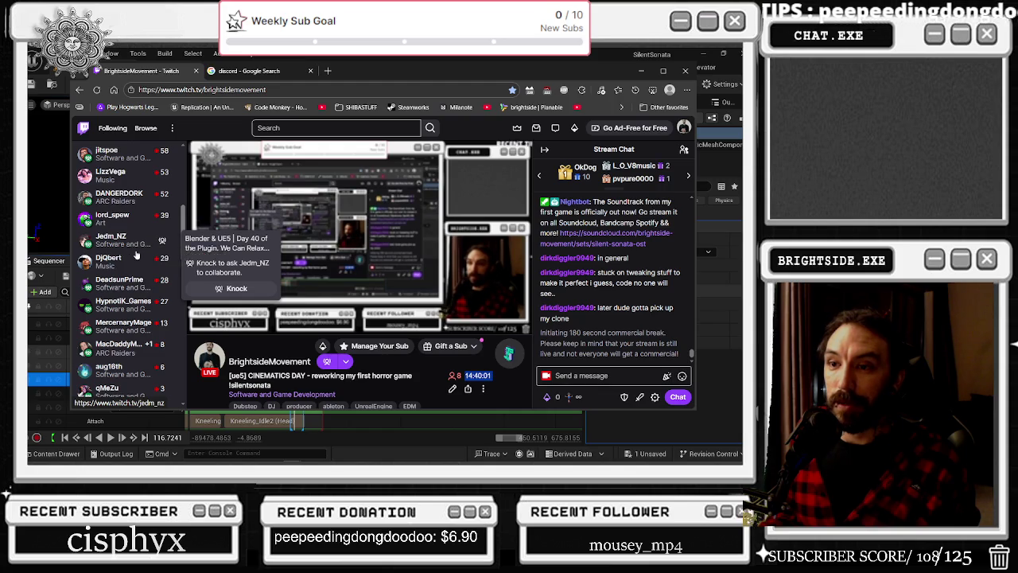
{"action": "scroll", "coordinate": [127, 279], "scroll_direction": "down", "scroll_amount": 2}
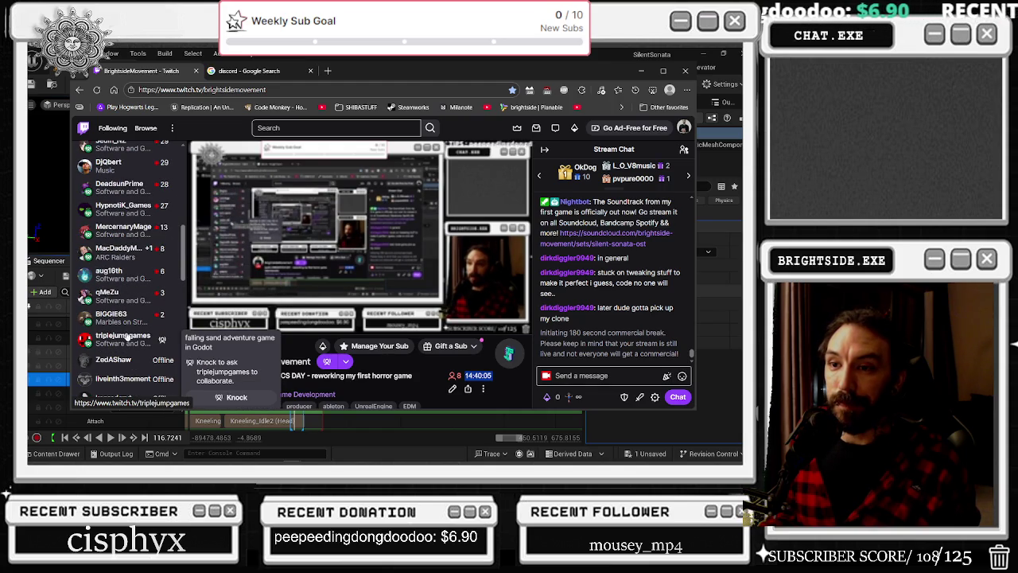
{"action": "scroll", "coordinate": [123, 318], "scroll_direction": "up", "scroll_amount": 3}
{"action": "scroll", "coordinate": [124, 315], "scroll_direction": "down", "scroll_amount": 2}
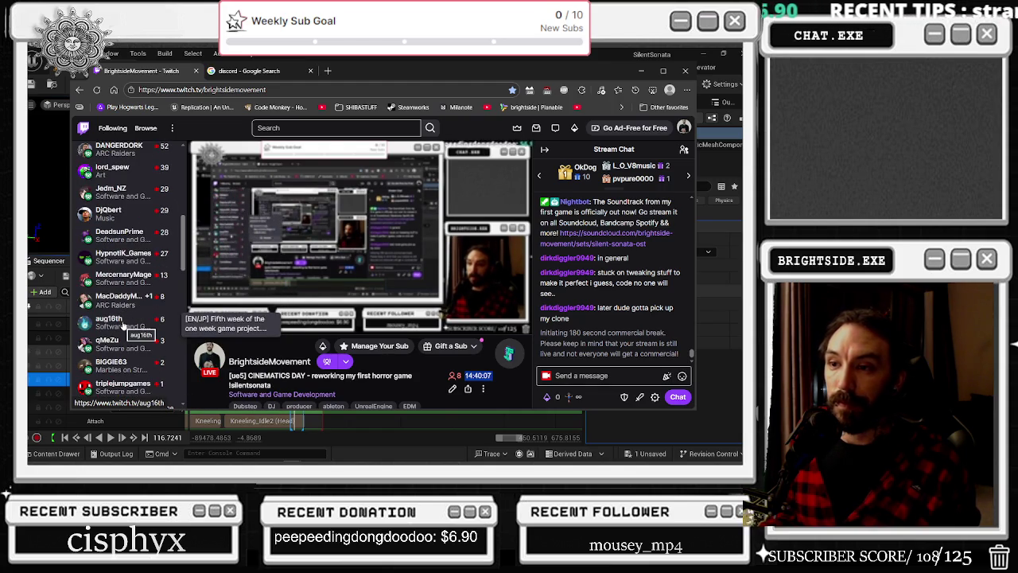